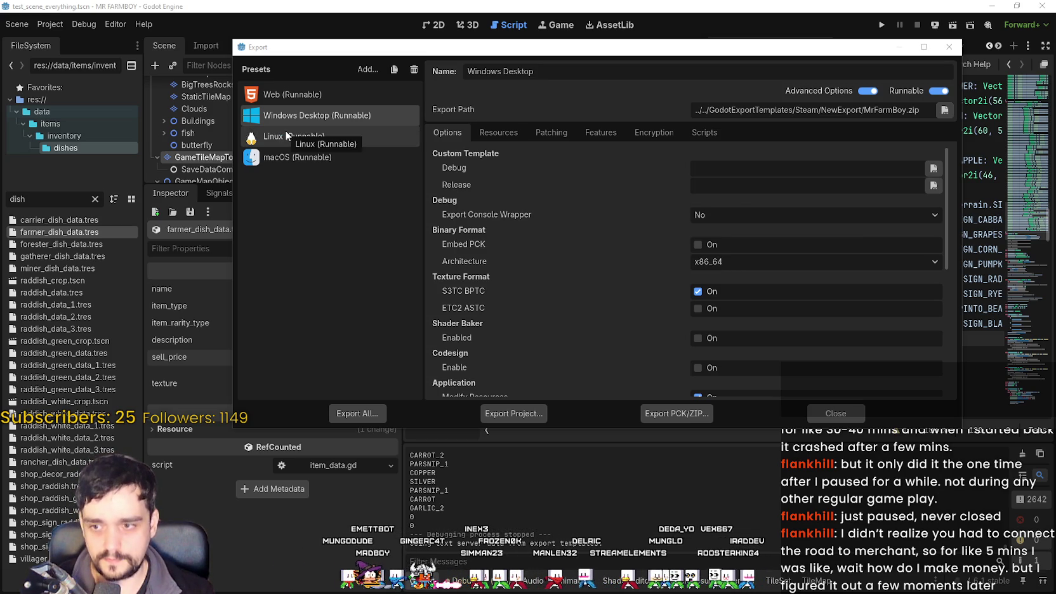
Export the Linux build into the NewExport folder
{"action": "left_click", "coordinate": [287, 137]}
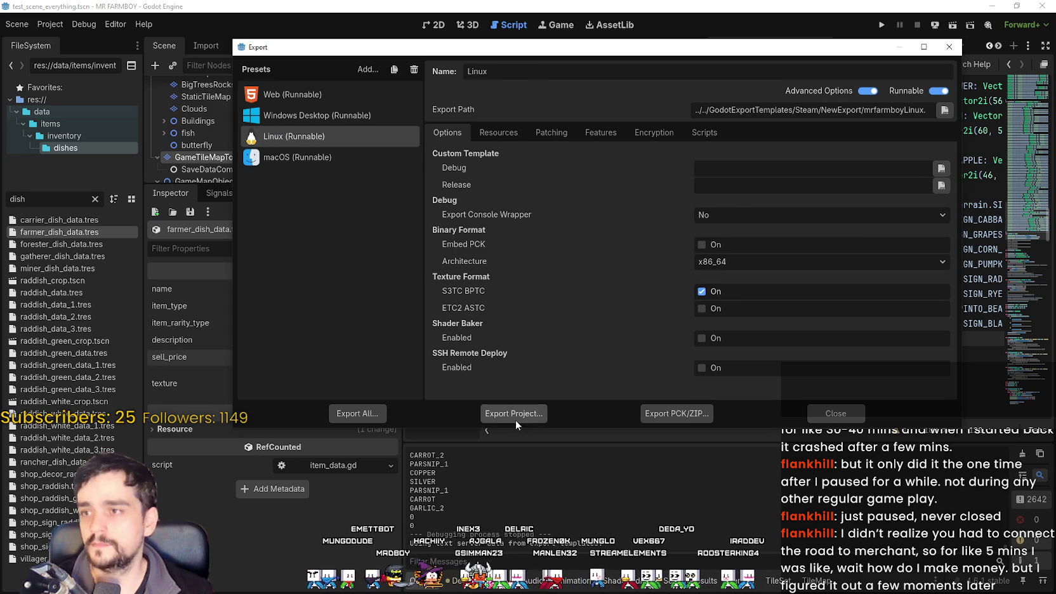
{"action": "left_click", "coordinate": [513, 415]}
{"action": "left_click", "coordinate": [436, 468]}
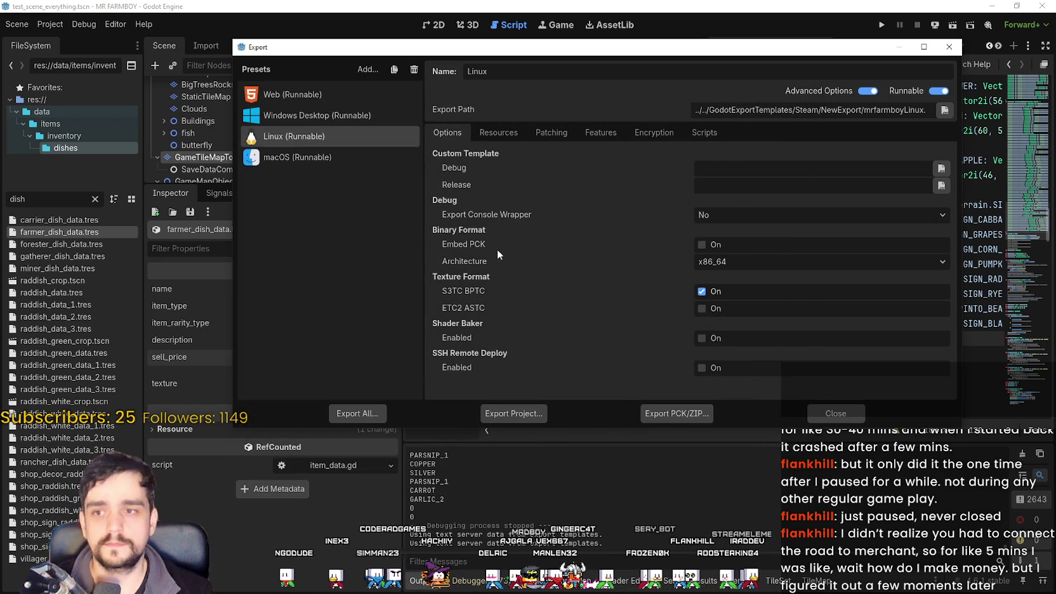
Export the macOS build as mrfarmboyMac.zip and dismiss the export-completed message
{"action": "left_click", "coordinate": [298, 159]}
{"action": "left_click", "coordinate": [506, 416]}
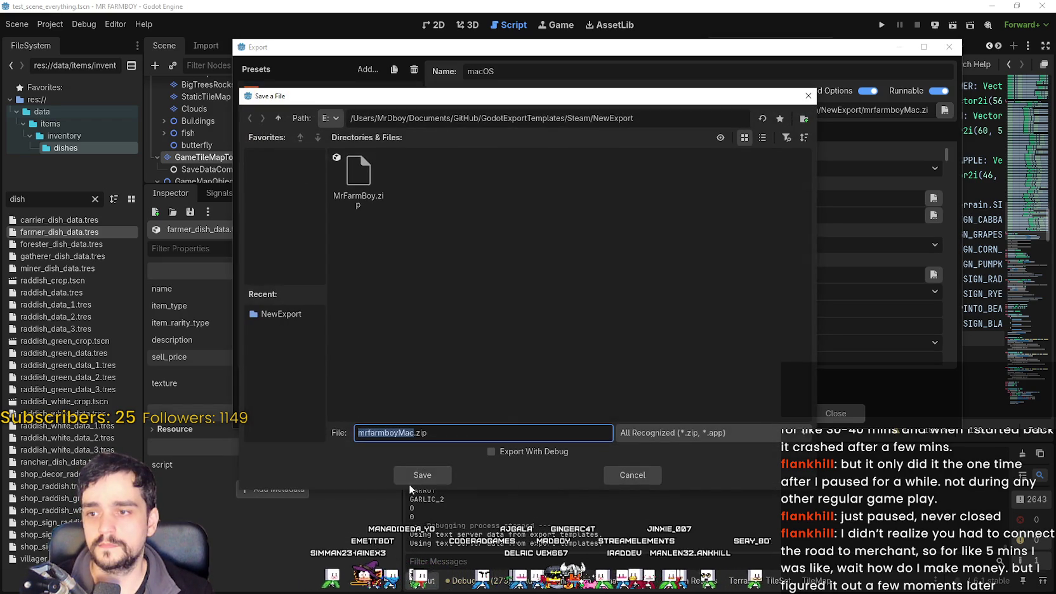
{"action": "left_click", "coordinate": [435, 471]}
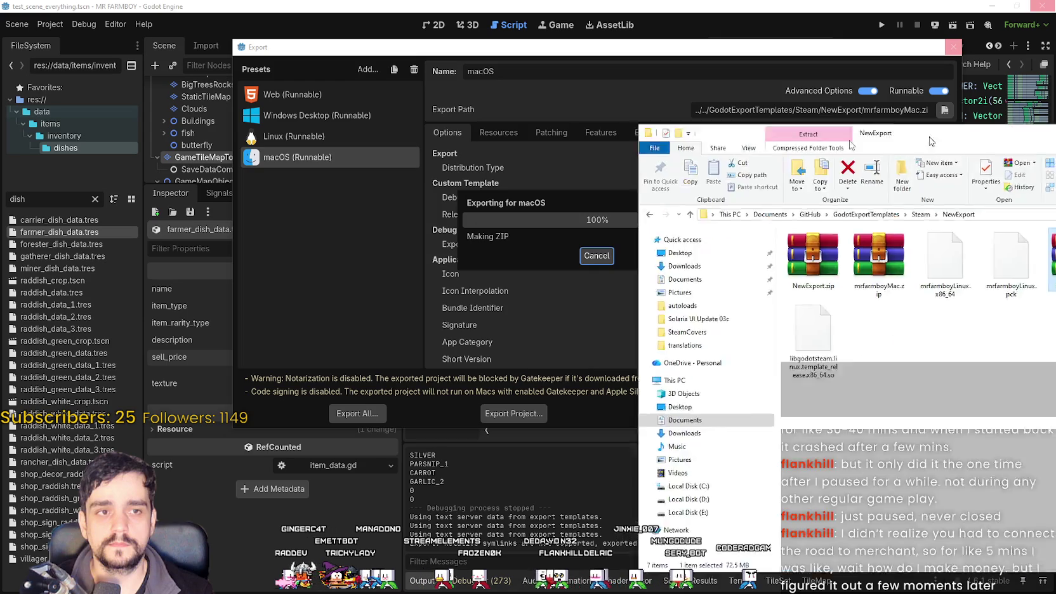
{"action": "left_click_drag", "start_coordinate": [940, 130], "coordinate": [512, 49]}
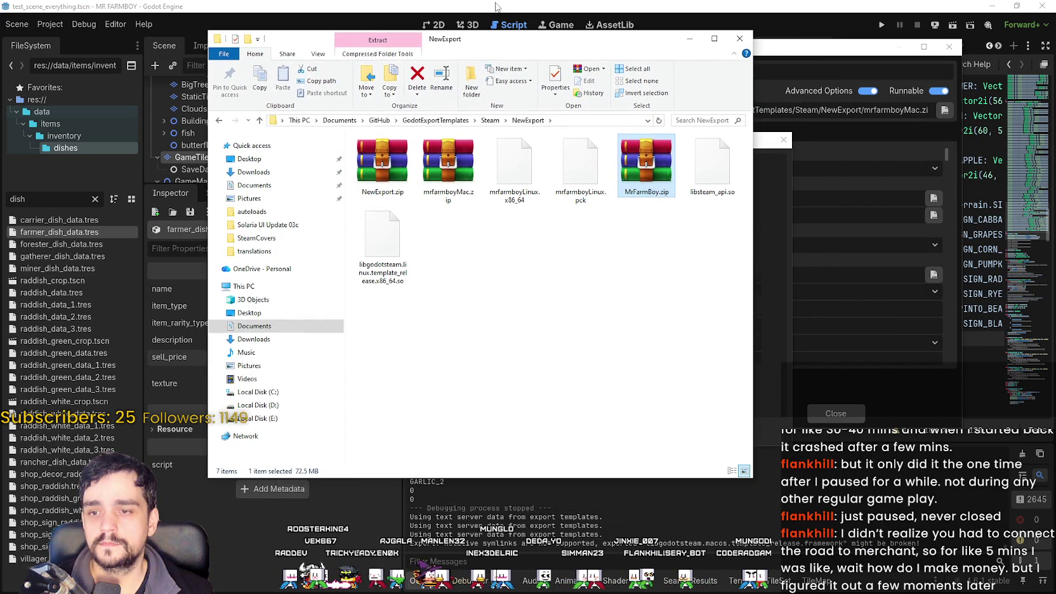
{"action": "left_click", "coordinate": [690, 41]}
{"action": "left_click", "coordinate": [784, 140]}
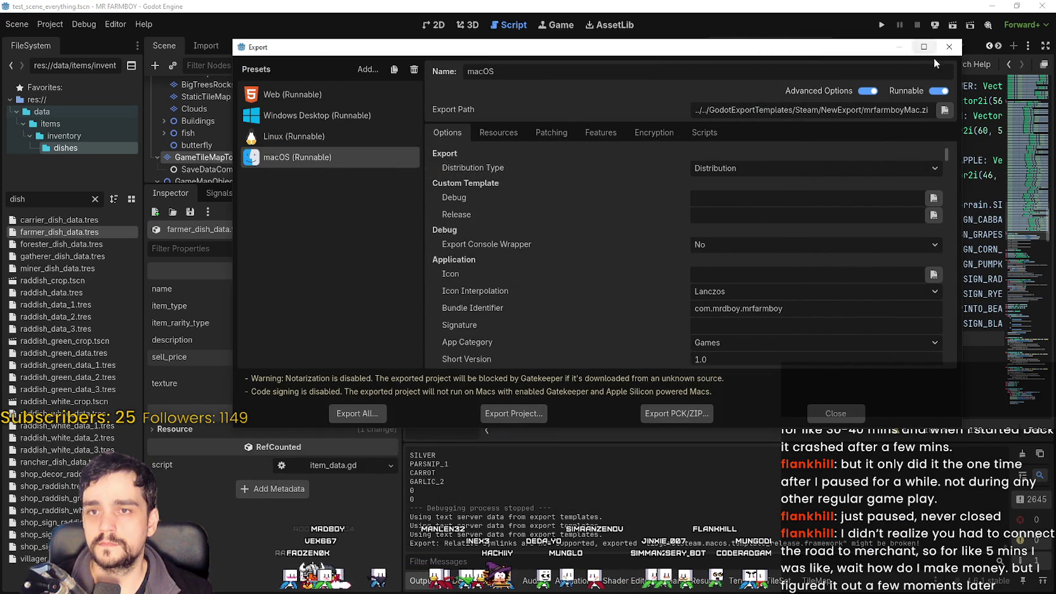
Close the Export dialog and review the Run and Display > Window project settings
{"action": "left_click", "coordinate": [950, 47]}
{"action": "left_click", "coordinate": [49, 24]}
{"action": "left_click", "coordinate": [44, 43]}
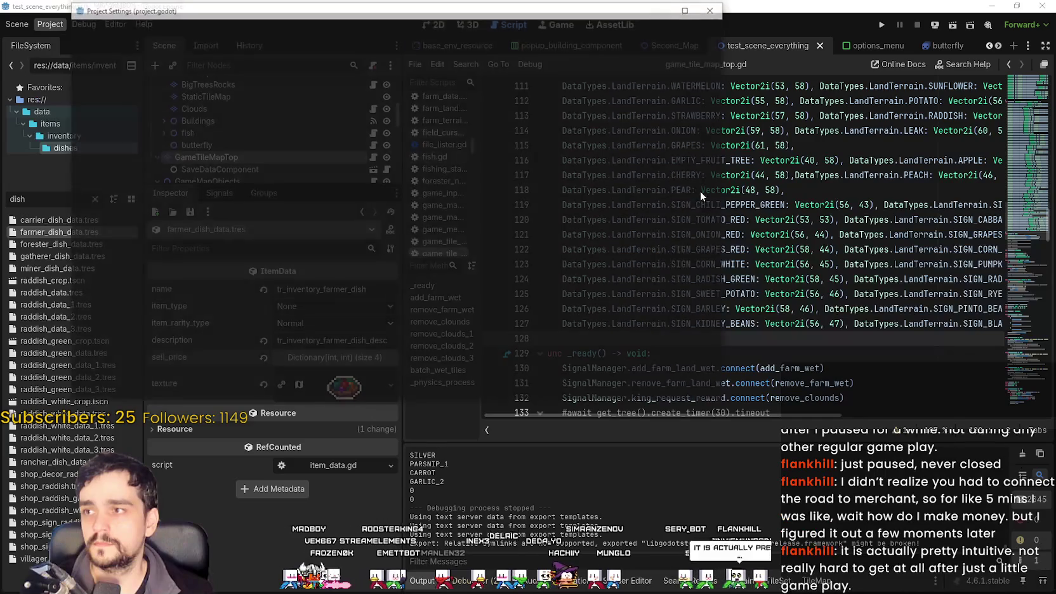
{"action": "left_click", "coordinate": [110, 118]}
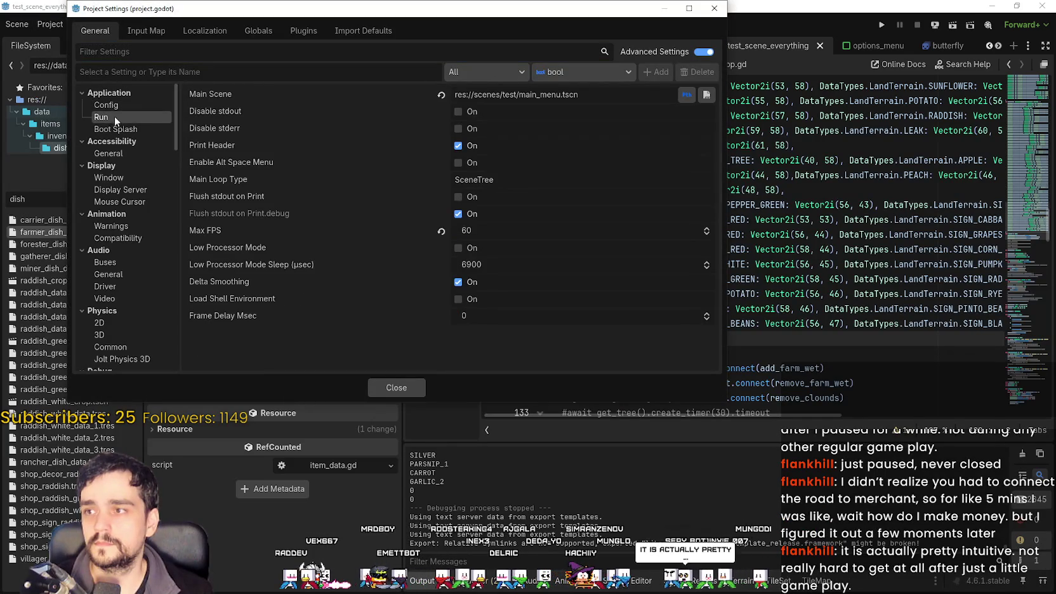
{"action": "left_click", "coordinate": [126, 177]}
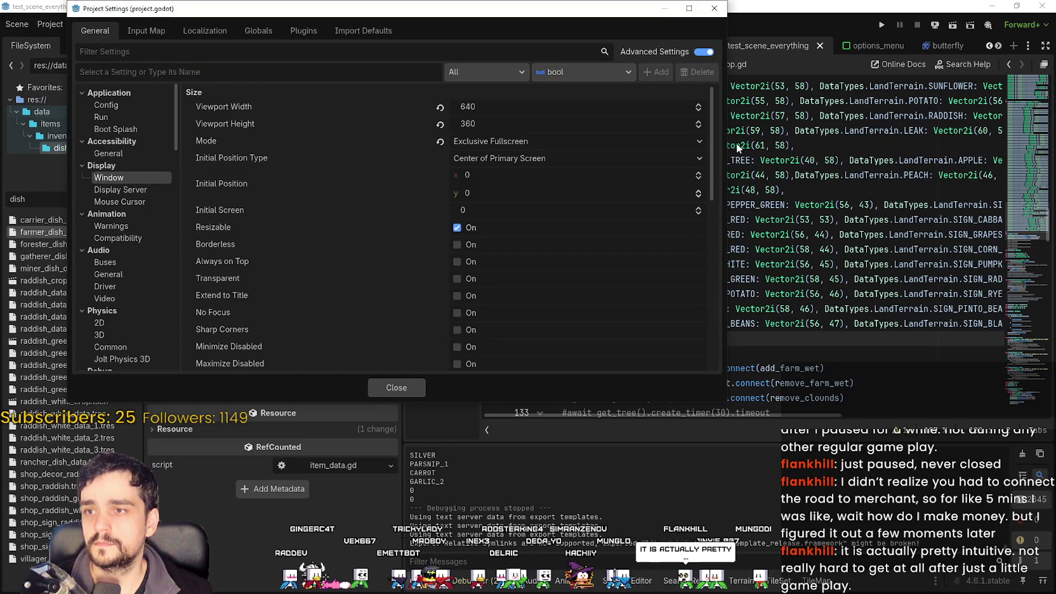
{"action": "left_click", "coordinate": [714, 8]}
In the NewExport folder, move MrFarmBoy.zip out and select mrfarmboyMac.zip
{"action": "key", "text": "alt+Tab"}
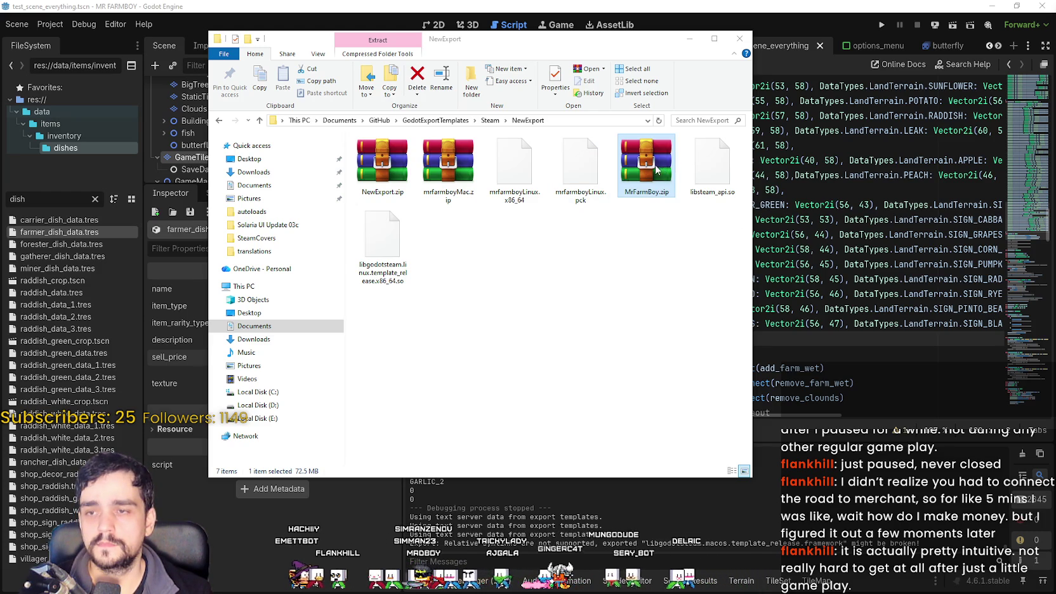
{"action": "mouse_move", "coordinate": [657, 168]}
{"action": "left_mouse_down"}
{"action": "mouse_move", "coordinate": [646, 306]}
{"action": "mouse_move", "coordinate": [639, 263]}
{"action": "left_mouse_up"}
{"action": "mouse_move", "coordinate": [450, 188]}
{"action": "left_mouse_down"}
{"action": "mouse_move", "coordinate": [489, 289]}
{"action": "mouse_move", "coordinate": [470, 185]}
{"action": "mouse_move", "coordinate": [459, 195]}
{"action": "left_mouse_up"}
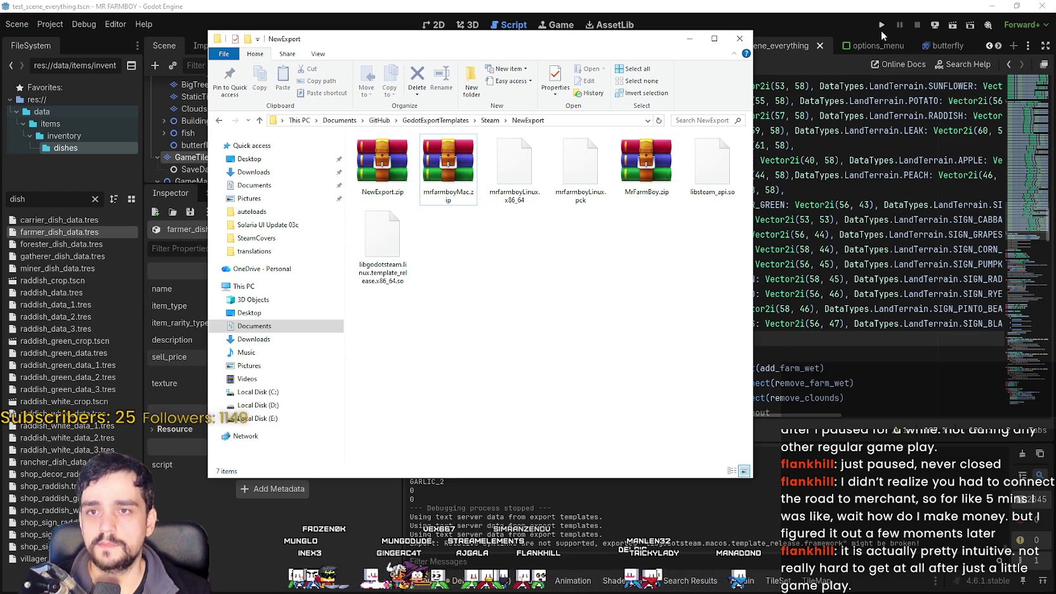
Run the game from the editor and load the Save 1 slot from Select Save Game
{"action": "left_click", "coordinate": [882, 31]}
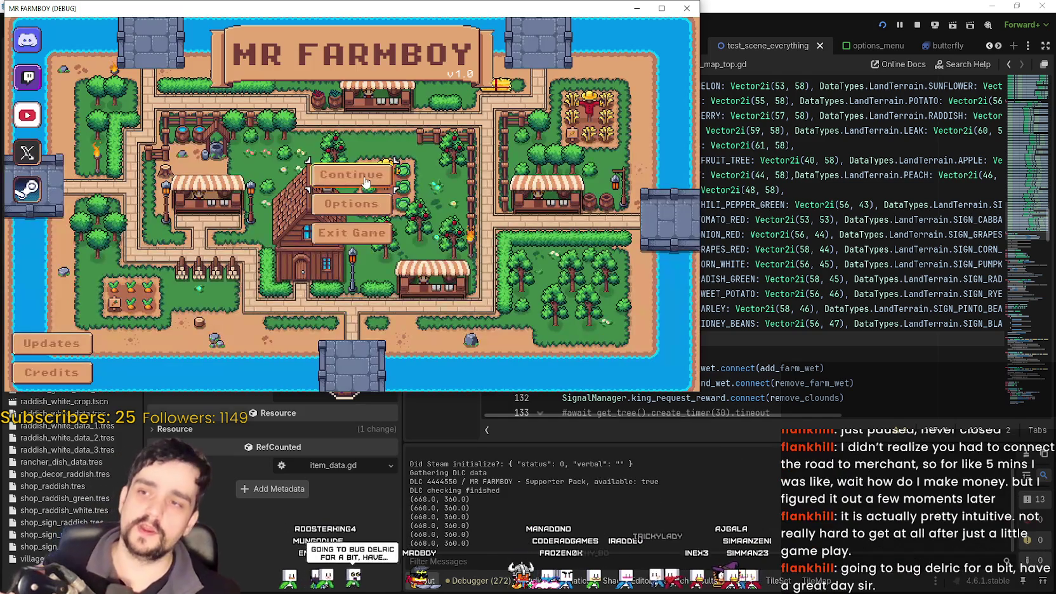
{"action": "left_click", "coordinate": [382, 198]}
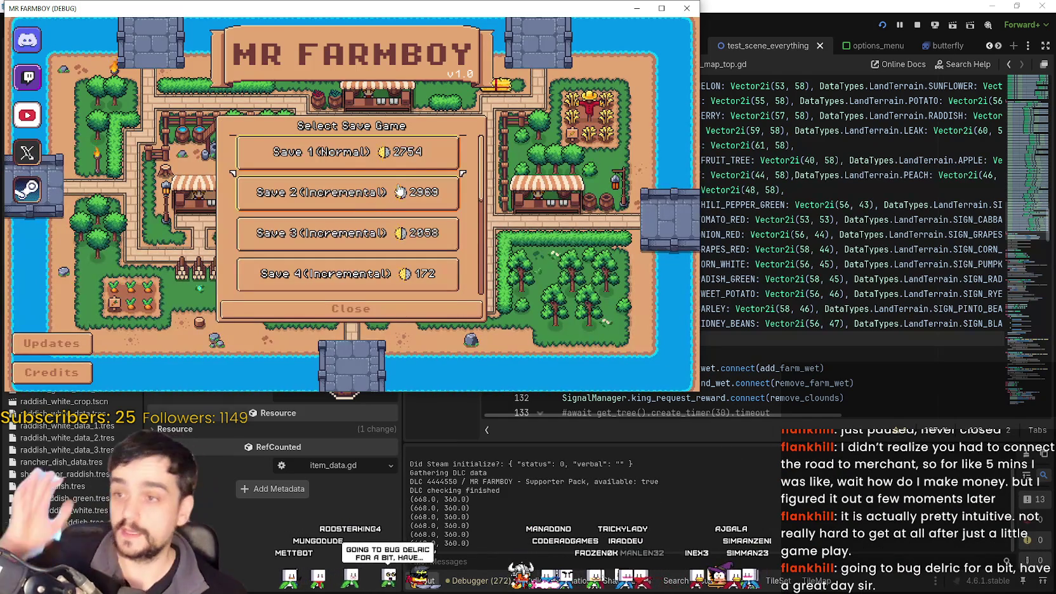
{"action": "left_click", "coordinate": [294, 151]}
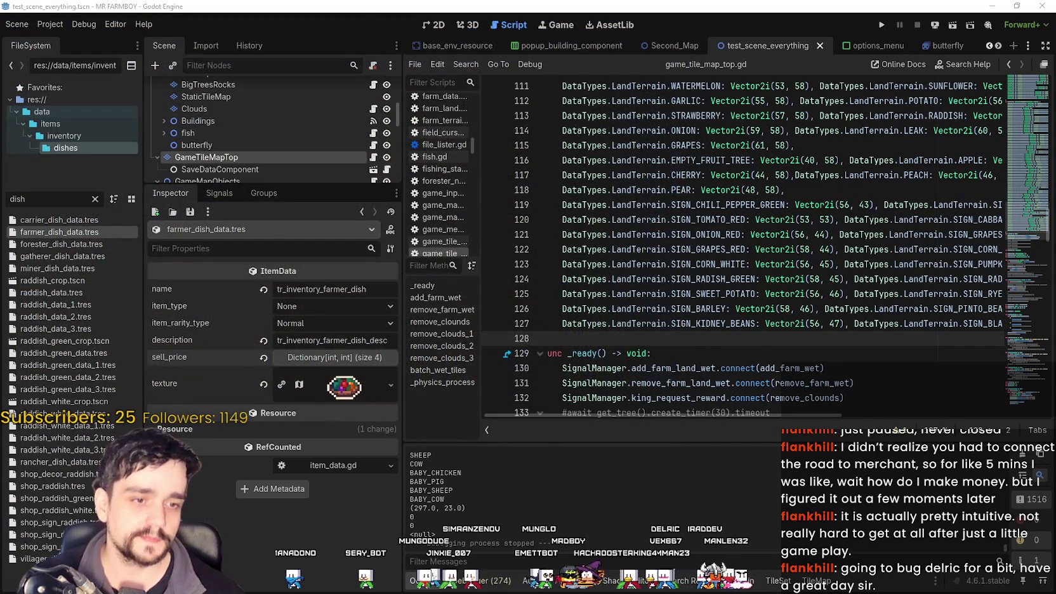
{"action": "key", "text": "alt+Tab"}
{"action": "left_click", "coordinate": [448, 168]}
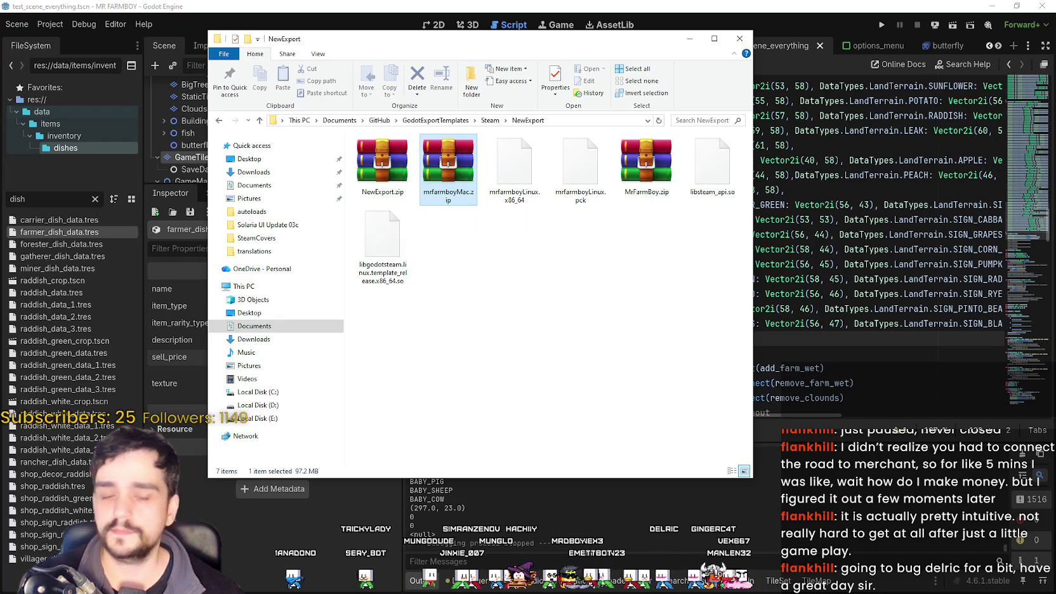
{"action": "left_click", "coordinate": [382, 164]}
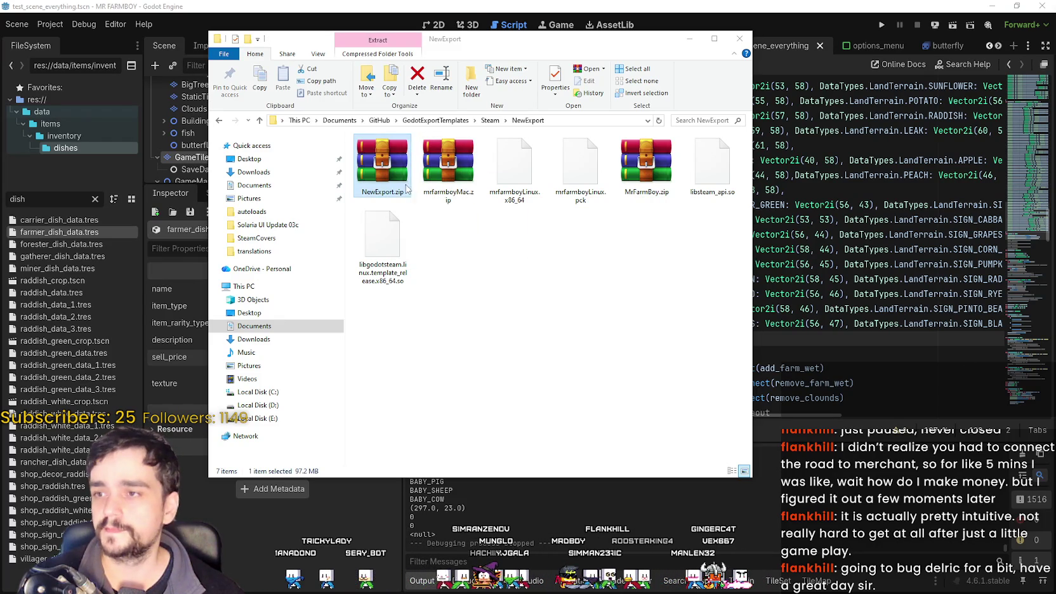
{"action": "mouse_move", "coordinate": [382, 164]}
{"action": "left_mouse_down"}
{"action": "mouse_move", "coordinate": [743, 236]}
{"action": "mouse_move", "coordinate": [793, 275]}
{"action": "left_mouse_up"}
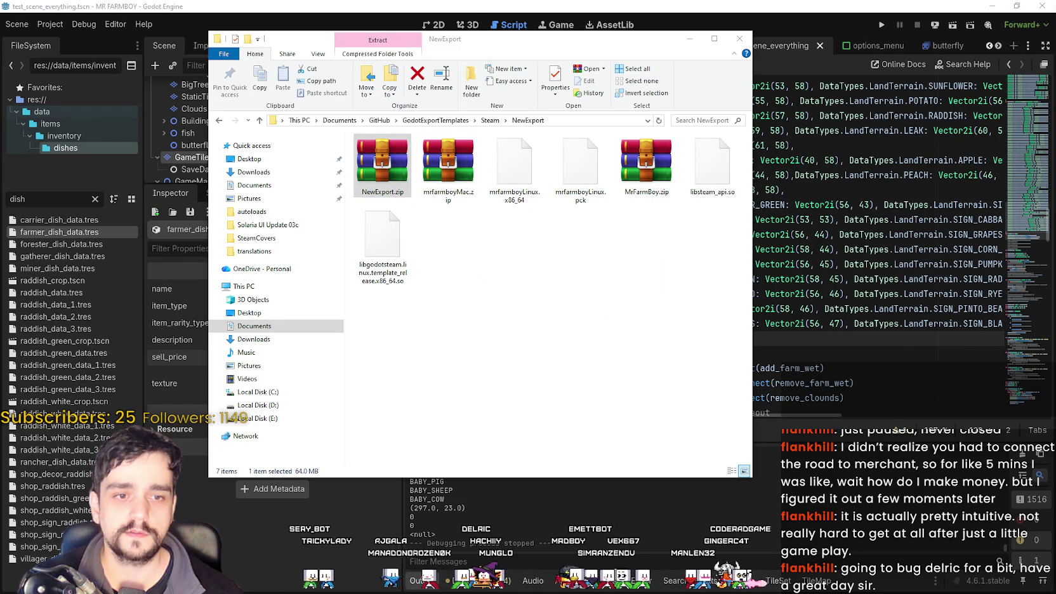
{"action": "left_click", "coordinate": [463, 166]}
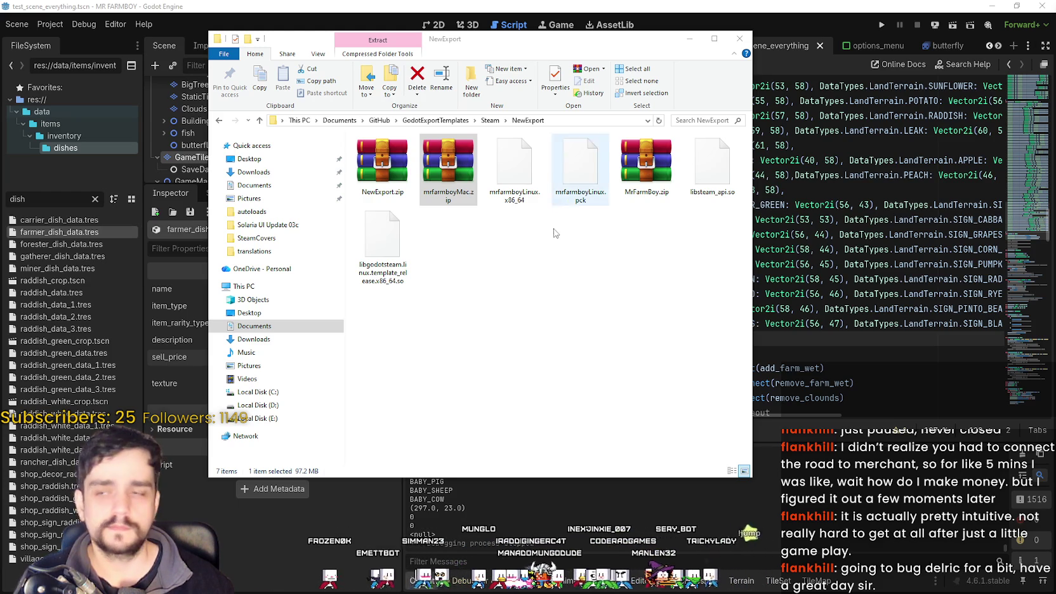
{"action": "left_click", "coordinate": [749, 150]}
{"action": "mouse_move", "coordinate": [713, 304]}
{"action": "left_mouse_down"}
{"action": "mouse_move", "coordinate": [482, 190]}
{"action": "mouse_move", "coordinate": [398, 177]}
{"action": "left_mouse_up"}
{"action": "right_click", "coordinate": [399, 177]}
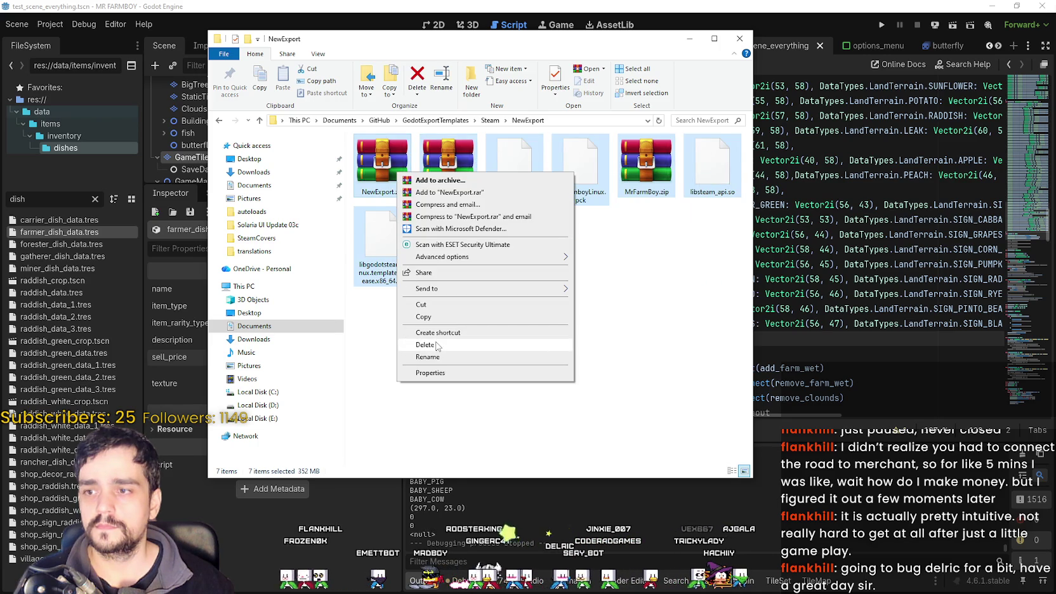
{"action": "left_click", "coordinate": [642, 313]}
{"action": "left_click", "coordinate": [690, 39]}
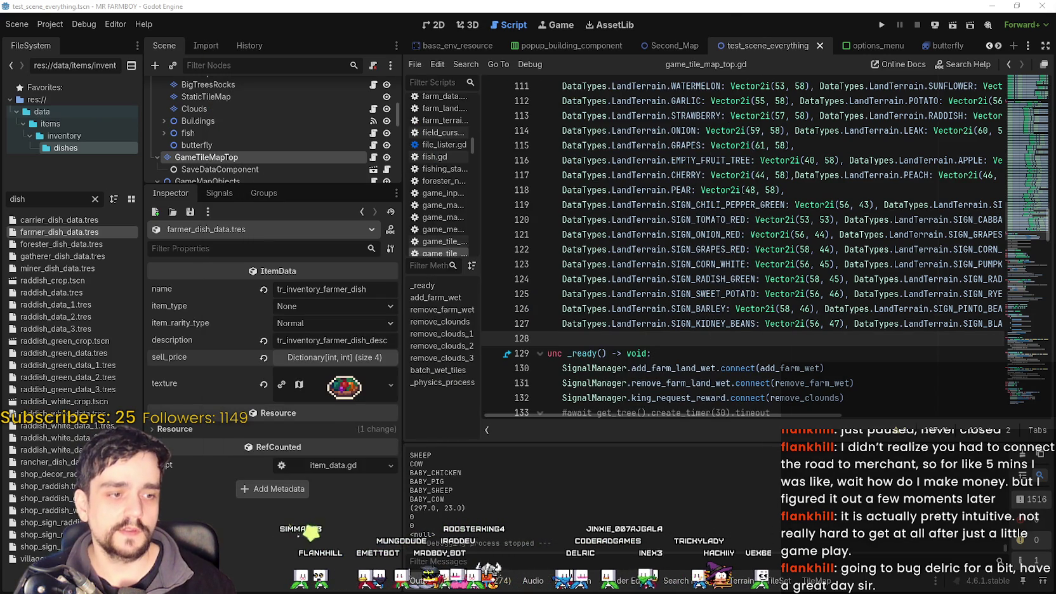
Go from the MR FARMBOY store page to the hub's Event/Announcement Dashboard
{"action": "key", "text": "alt+Tab"}
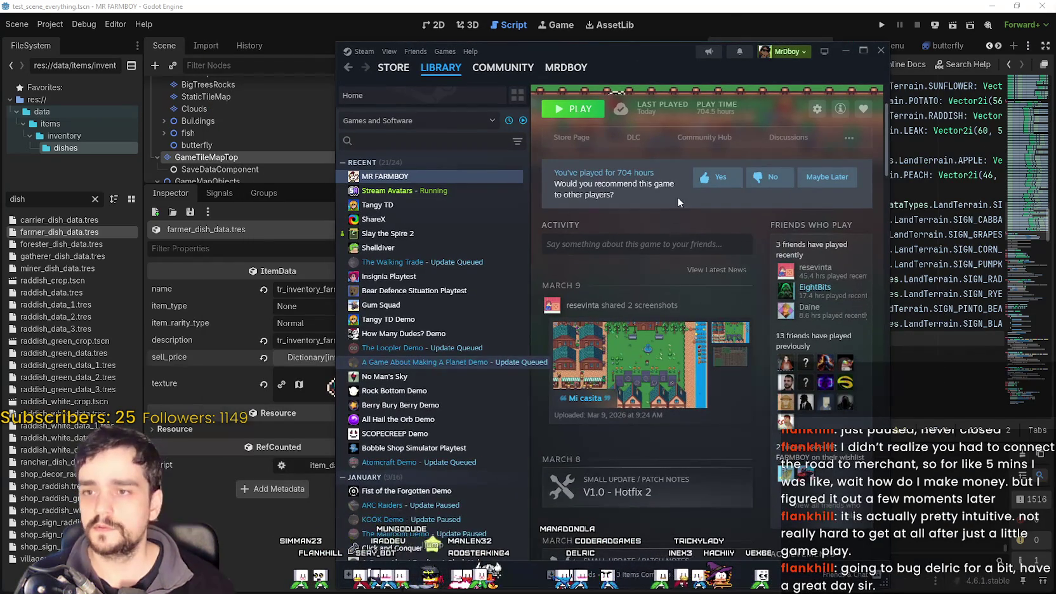
{"action": "left_click", "coordinate": [581, 249]}
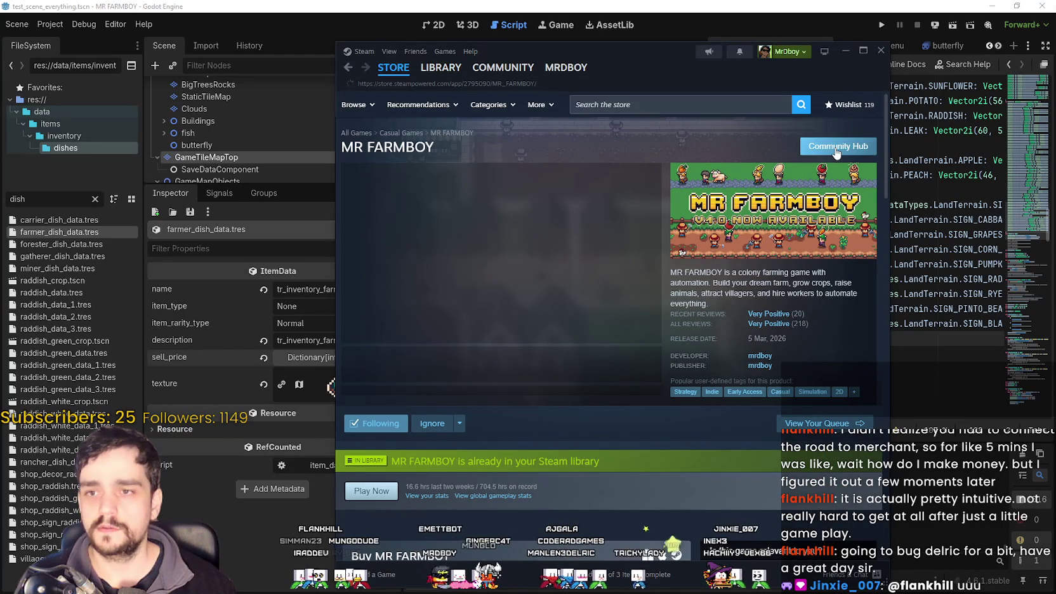
{"action": "left_click", "coordinate": [838, 146]}
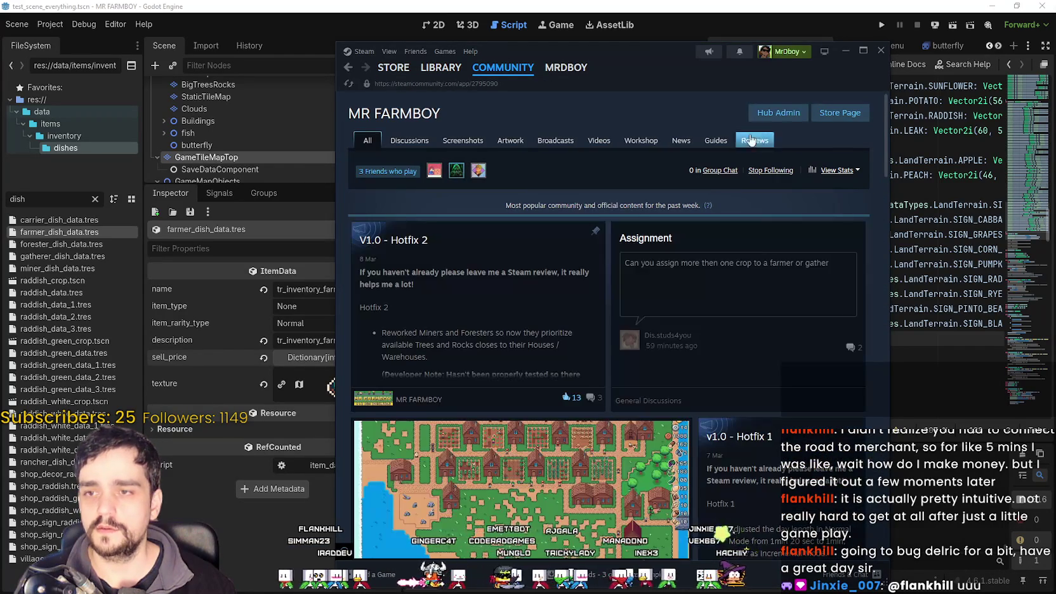
{"action": "left_click", "coordinate": [773, 113]}
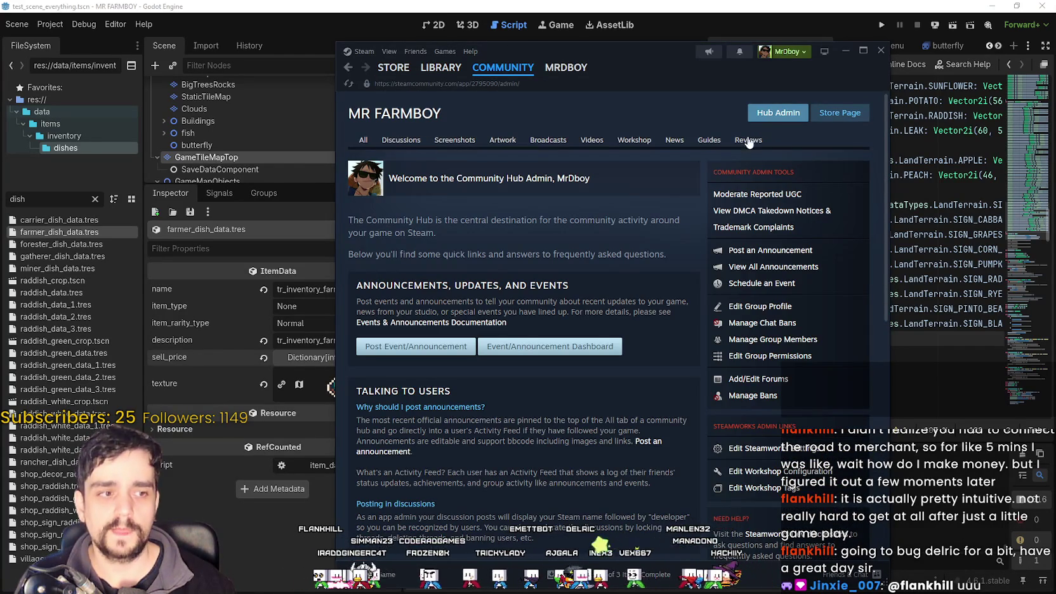
{"action": "left_click", "coordinate": [530, 344]}
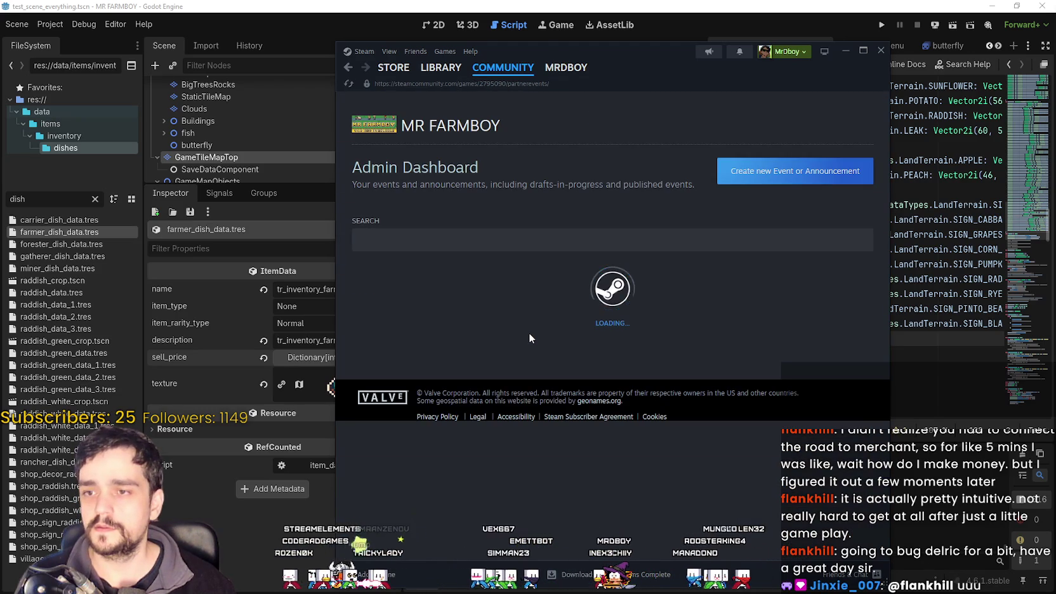
{"action": "scroll", "coordinate": [747, 378], "scroll_direction": "down", "scroll_amount": 3}
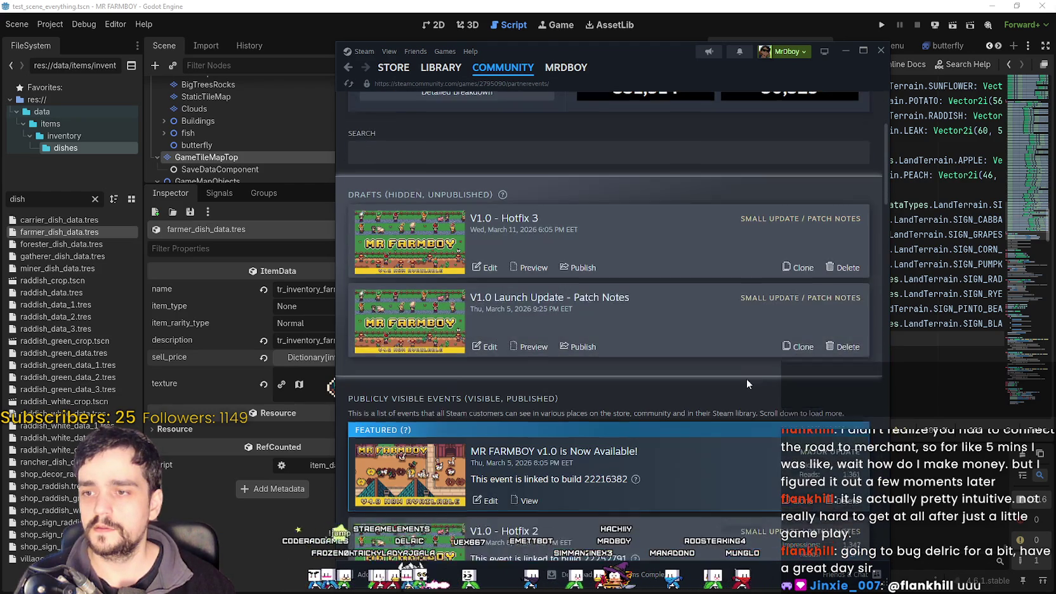
Open the V1.0 - Hotfix 3 draft for editing and review its patch notes
{"action": "left_click", "coordinate": [486, 268]}
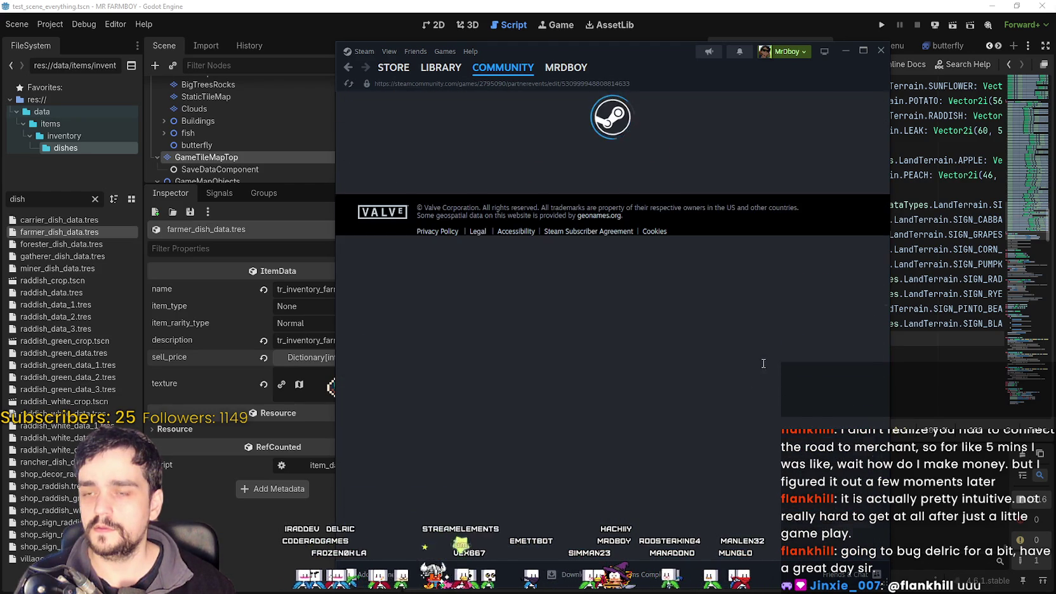
{"action": "scroll", "coordinate": [718, 359], "scroll_direction": "down", "scroll_amount": 3}
{"action": "left_click", "coordinate": [619, 445]}
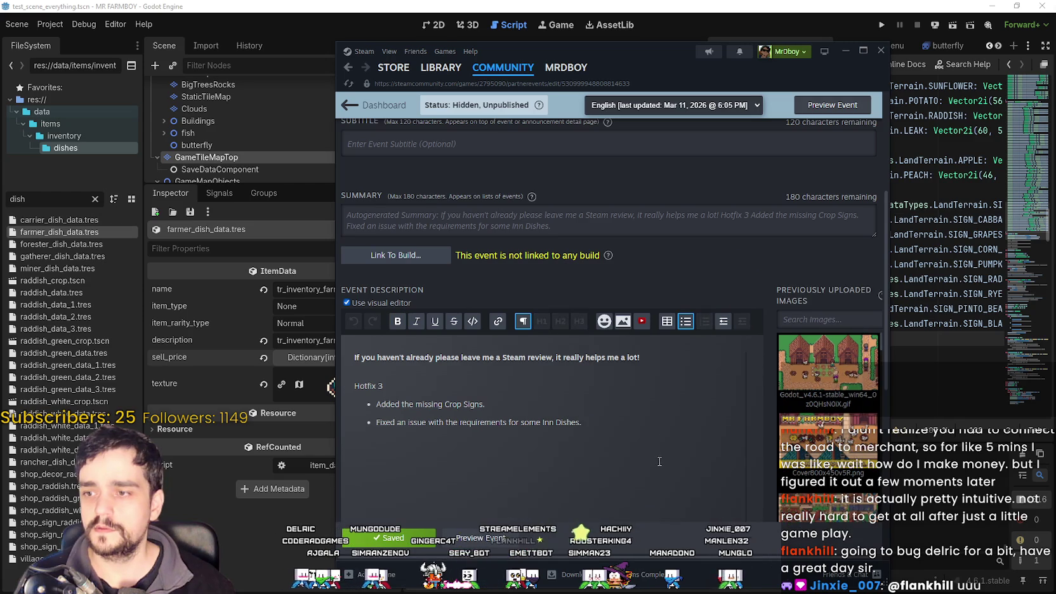
{"action": "scroll", "coordinate": [635, 448], "scroll_direction": "down", "scroll_amount": 1}
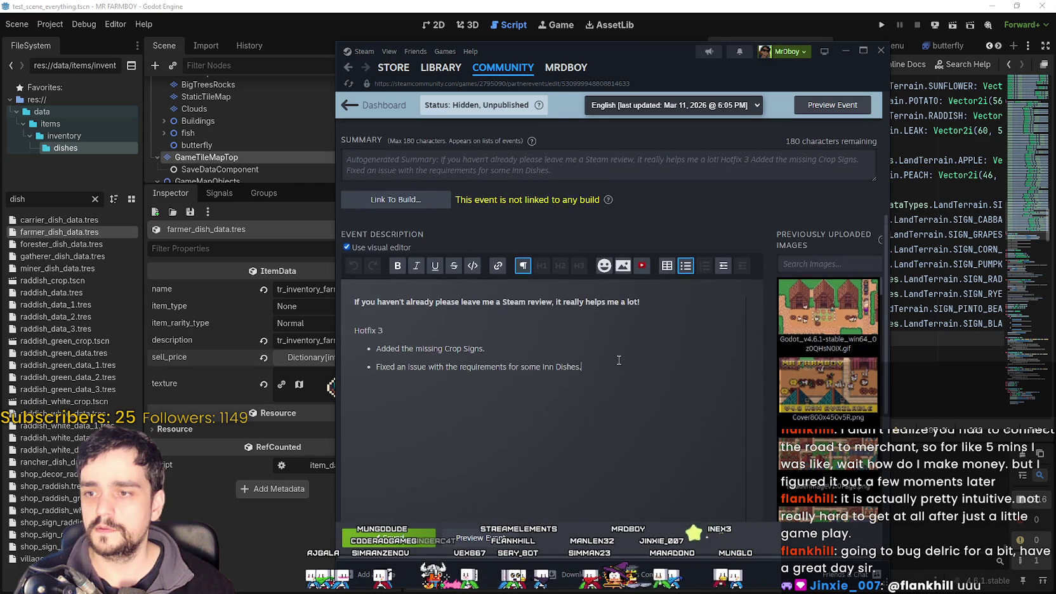
{"action": "scroll", "coordinate": [620, 359], "scroll_direction": "up", "scroll_amount": 2}
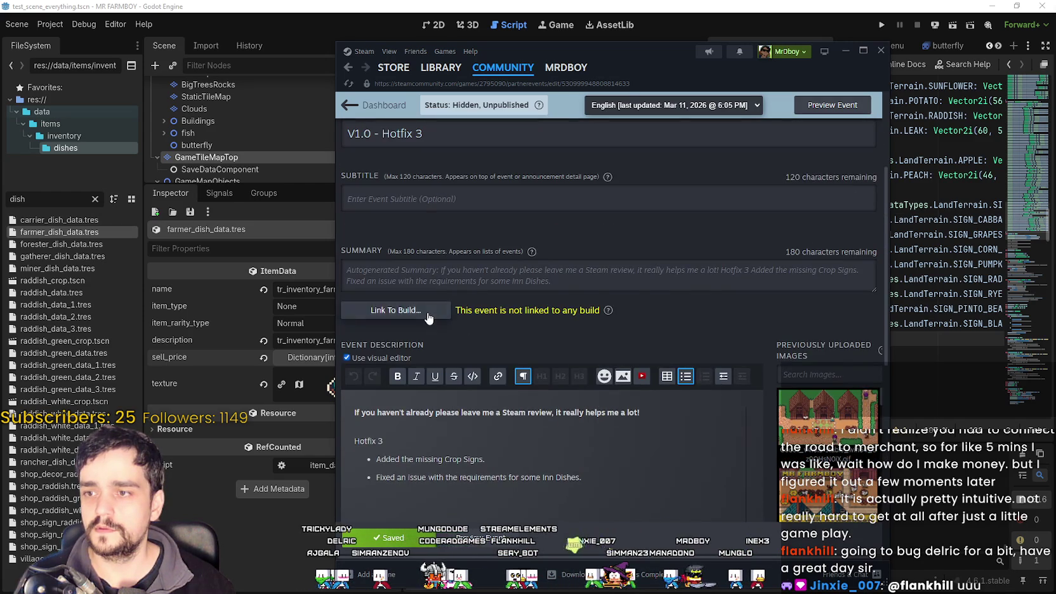
Link the event to Default Branch build 22298682 and save the changes
{"action": "left_click", "coordinate": [413, 311]}
{"action": "left_click", "coordinate": [559, 342]}
{"action": "left_click", "coordinate": [587, 346]}
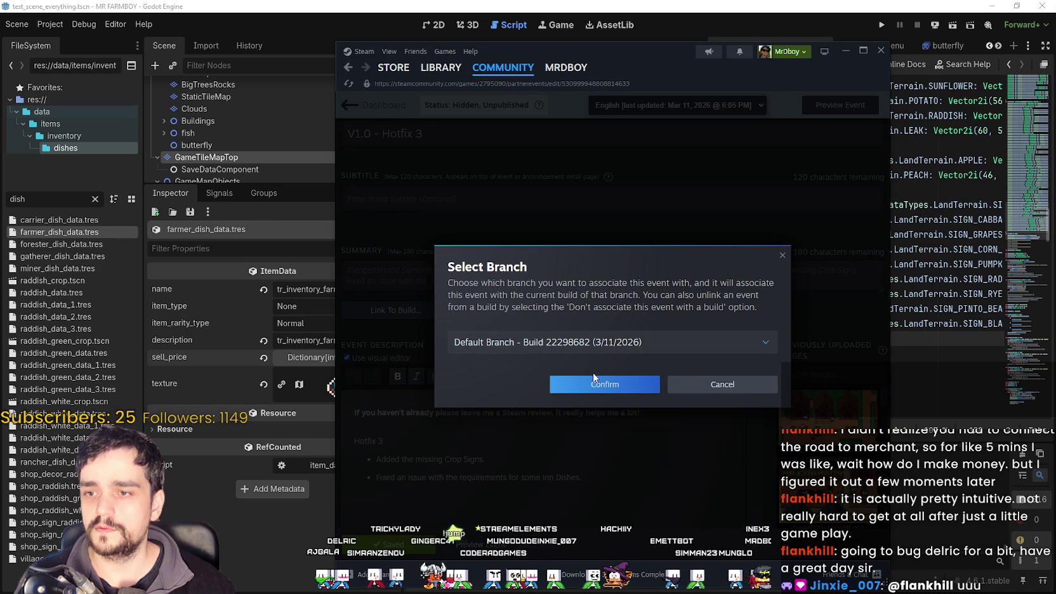
{"action": "left_click", "coordinate": [586, 348]}
{"action": "left_click", "coordinate": [585, 346]}
{"action": "left_click", "coordinate": [604, 384]}
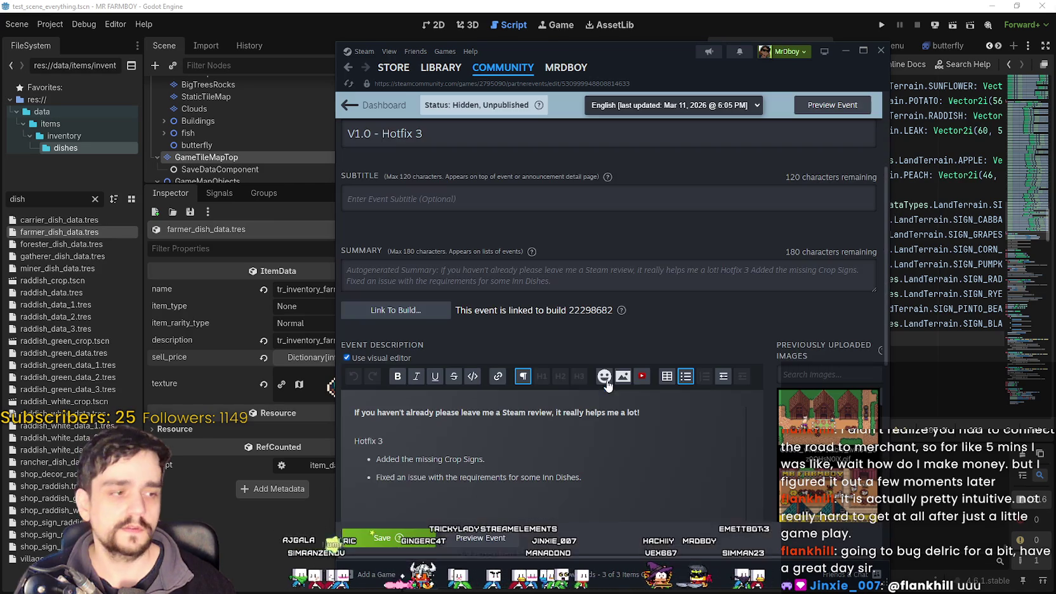
{"action": "scroll", "coordinate": [545, 418], "scroll_direction": "down", "scroll_amount": 1}
{"action": "scroll", "coordinate": [540, 373], "scroll_direction": "up", "scroll_amount": 1}
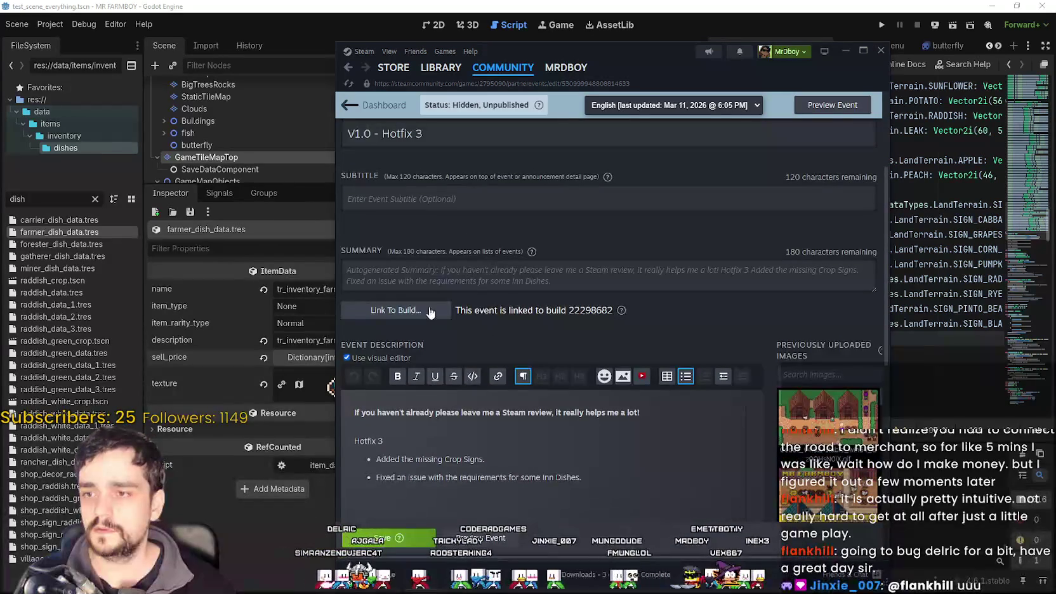
{"action": "scroll", "coordinate": [419, 386], "scroll_direction": "up", "scroll_amount": 2}
{"action": "scroll", "coordinate": [428, 349], "scroll_direction": "down", "scroll_amount": 5}
{"action": "left_click", "coordinate": [380, 539]}
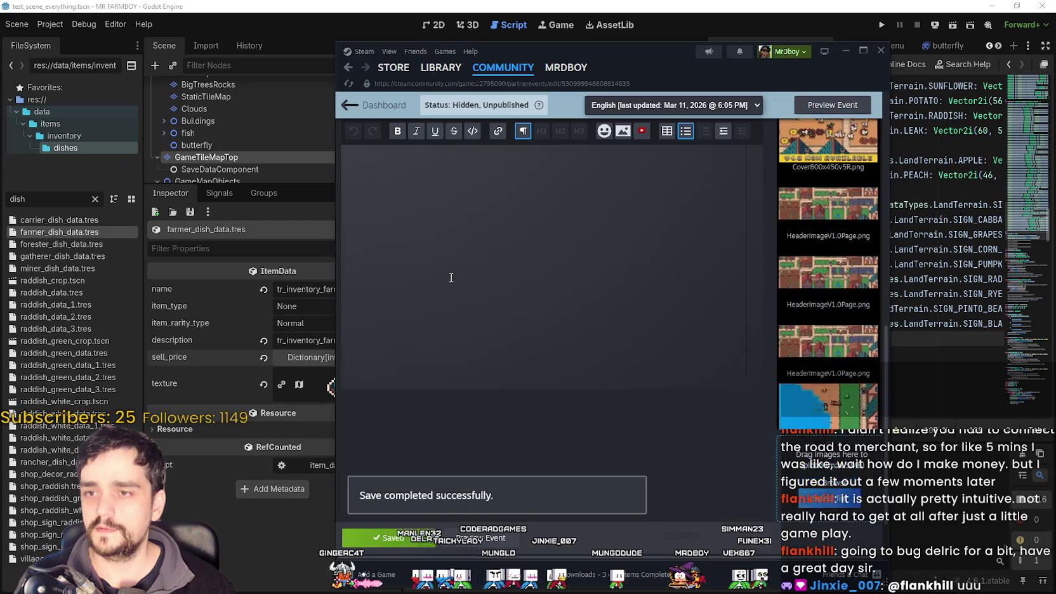
Publish the Hotfix 3 event, skipping the missing-artwork warnings
{"action": "scroll", "coordinate": [450, 278], "scroll_direction": "up", "scroll_amount": 5}
{"action": "left_click", "coordinate": [655, 190]}
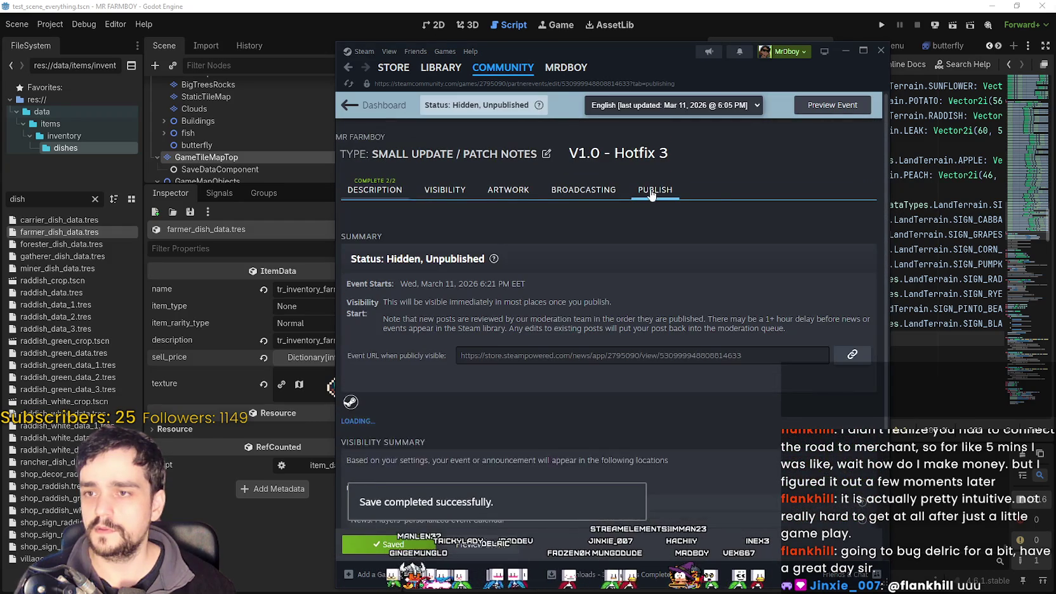
{"action": "scroll", "coordinate": [430, 343], "scroll_direction": "down", "scroll_amount": 1}
{"action": "left_click", "coordinate": [409, 393]}
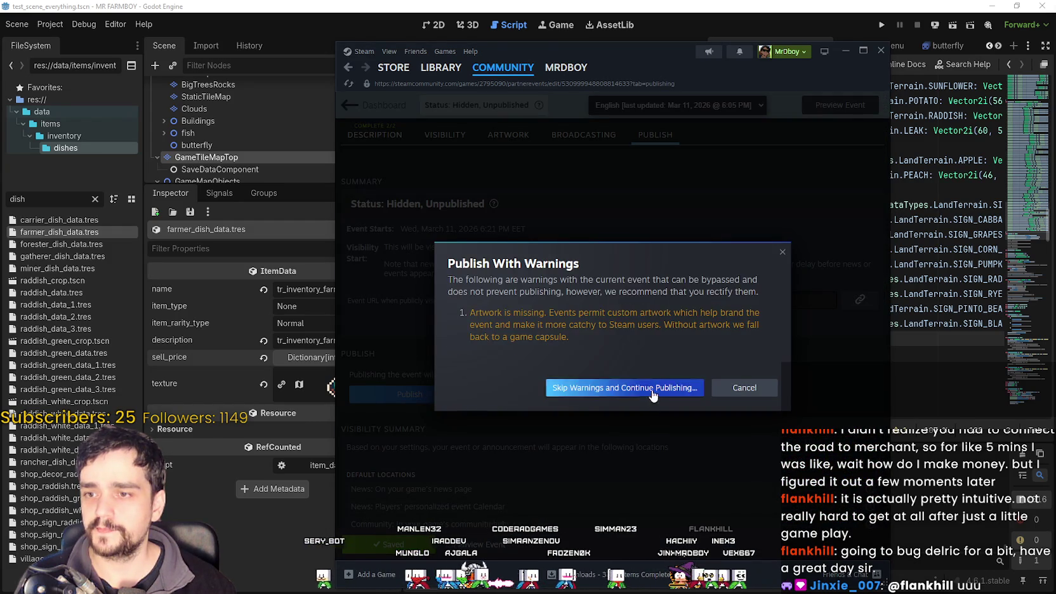
{"action": "left_click", "coordinate": [575, 389]}
{"action": "left_click", "coordinate": [676, 398]}
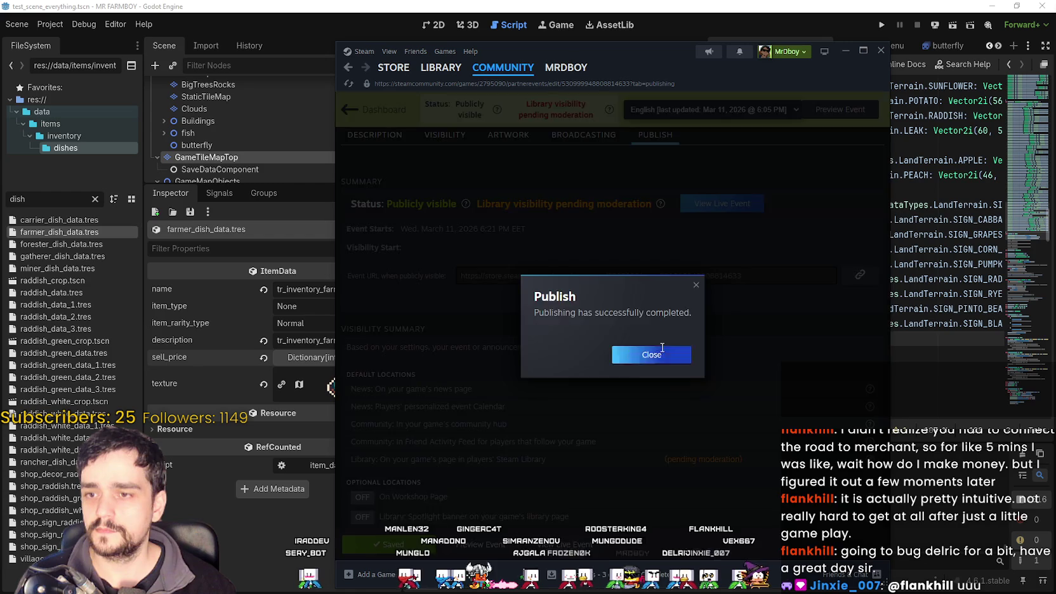
{"action": "left_click", "coordinate": [647, 354]}
Review the event's visibility, artwork and broadcasting settings
{"action": "left_click", "coordinate": [466, 156]}
{"action": "scroll", "coordinate": [572, 410], "scroll_direction": "down", "scroll_amount": 3}
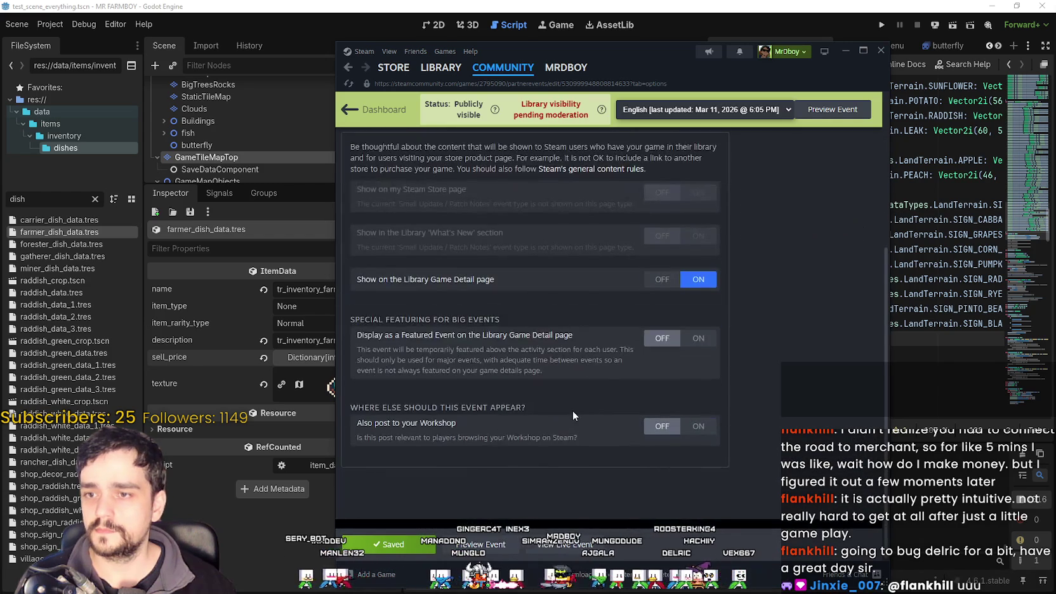
{"action": "scroll", "coordinate": [572, 411], "scroll_direction": "up", "scroll_amount": 5}
{"action": "left_click", "coordinate": [508, 198]}
{"action": "left_click", "coordinate": [584, 198]}
{"action": "left_click", "coordinate": [375, 198]}
Return to the dashboard and open the MR FARMBOY store page and community hub
{"action": "left_click", "coordinate": [375, 109]}
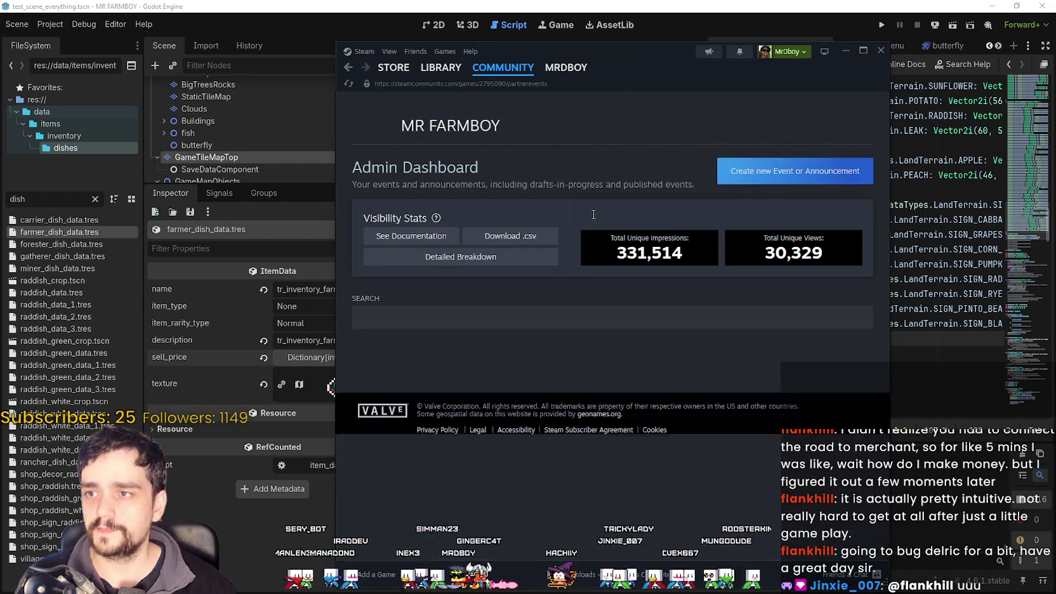
{"action": "mouse_move", "coordinate": [411, 75]}
{"action": "left_click", "coordinate": [470, 126]}
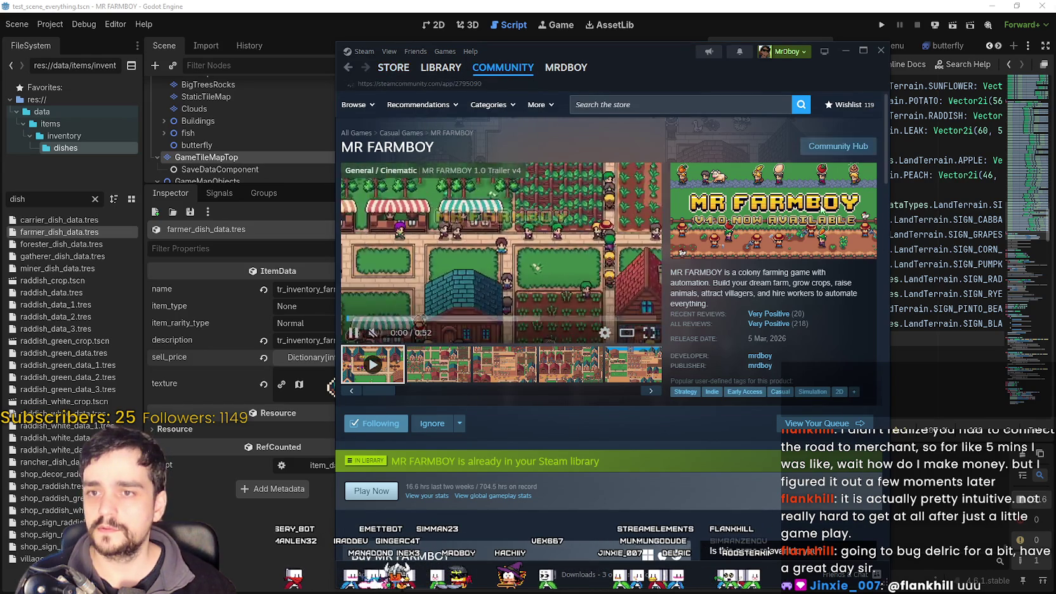
{"action": "left_click", "coordinate": [838, 146]}
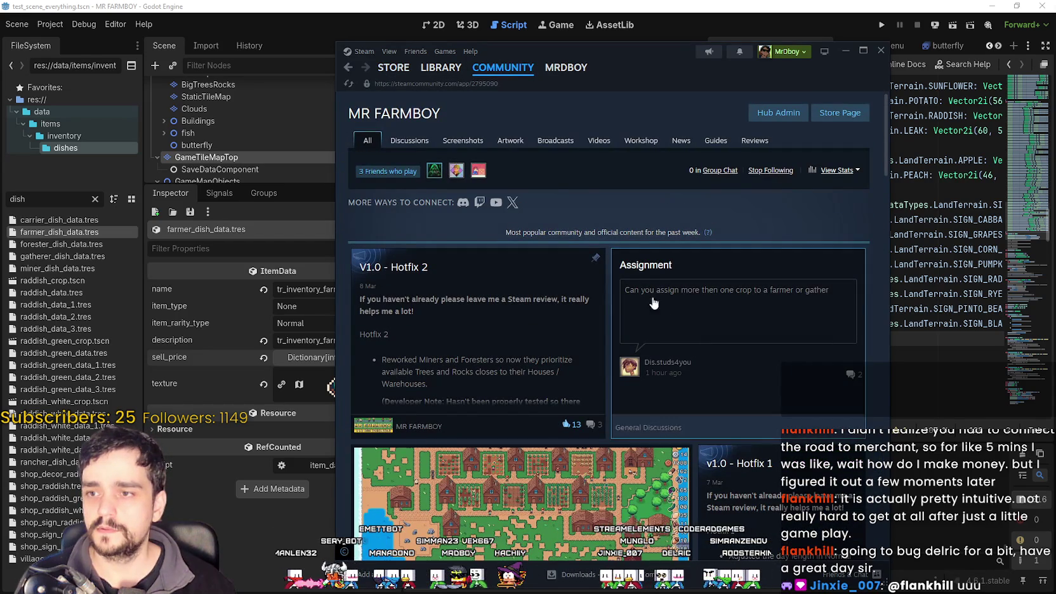
Open the 'How do signs unlock?' discussion thread
{"action": "scroll", "coordinate": [504, 260], "scroll_direction": "down", "scroll_amount": 3}
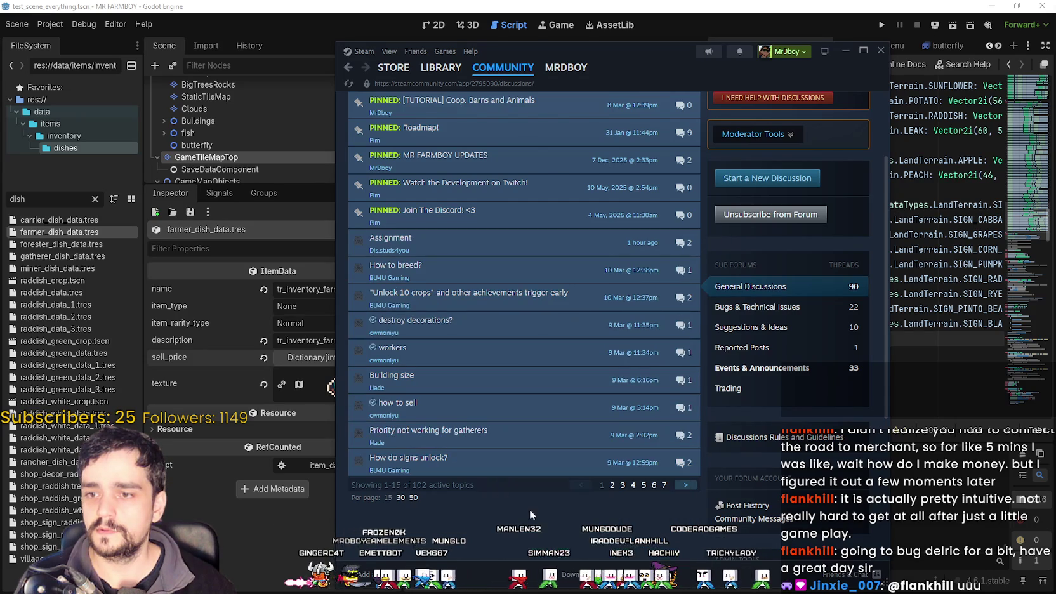
{"action": "mouse_move", "coordinate": [539, 464]}
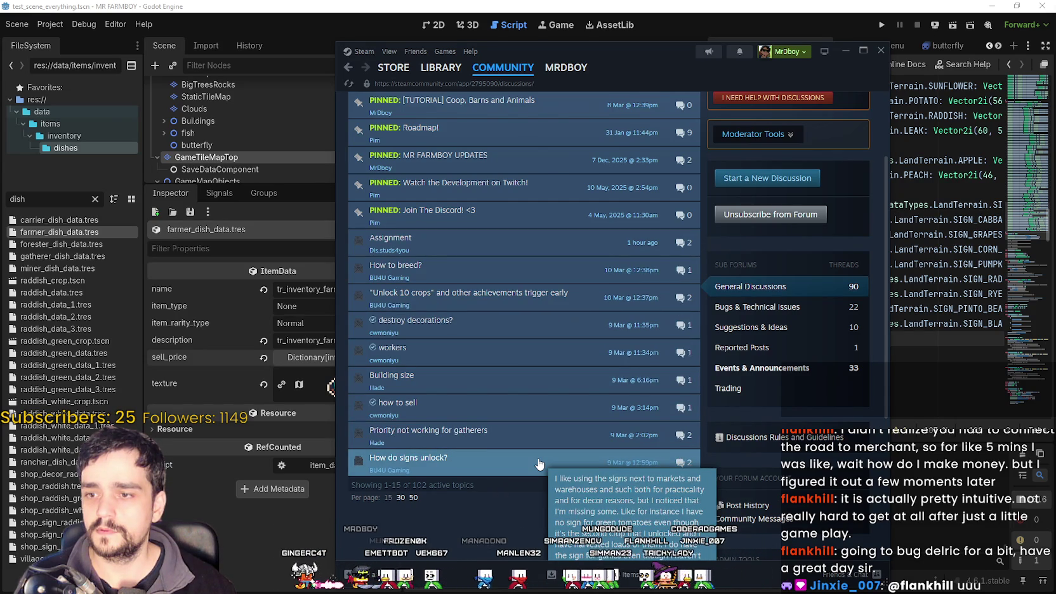
{"action": "left_click", "coordinate": [539, 464]}
{"action": "scroll", "coordinate": [560, 466], "scroll_direction": "down", "scroll_amount": 5}
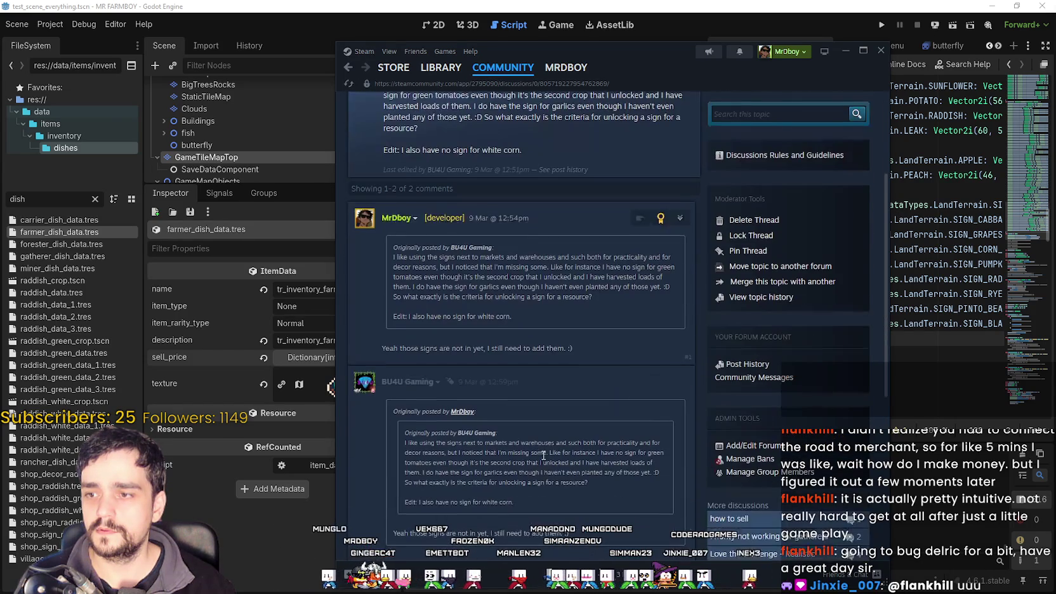
{"action": "scroll", "coordinate": [560, 470], "scroll_direction": "down", "scroll_amount": 4}
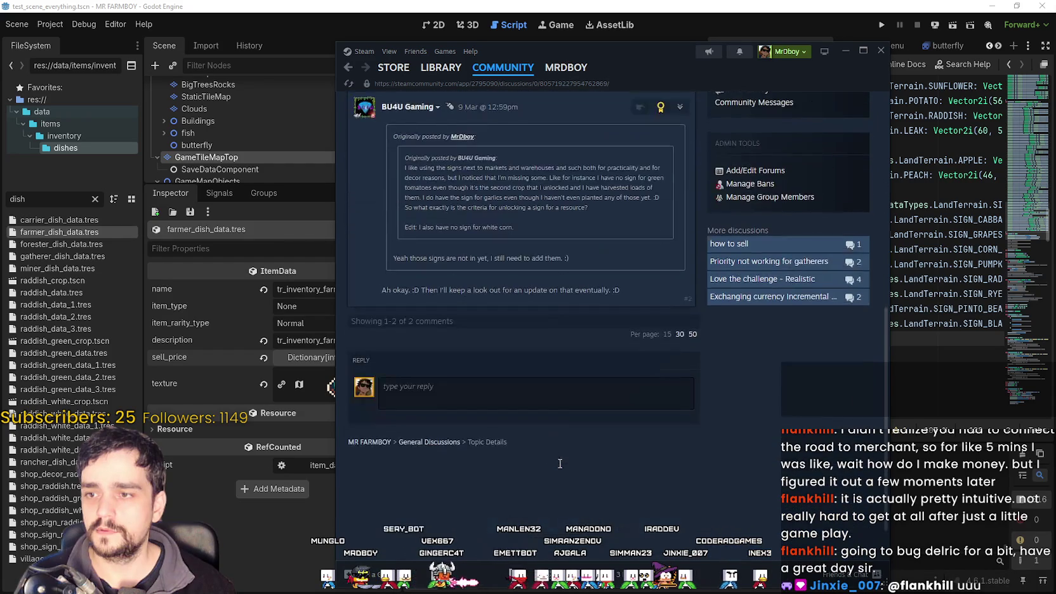
{"action": "scroll", "coordinate": [550, 391], "scroll_direction": "up", "scroll_amount": 1}
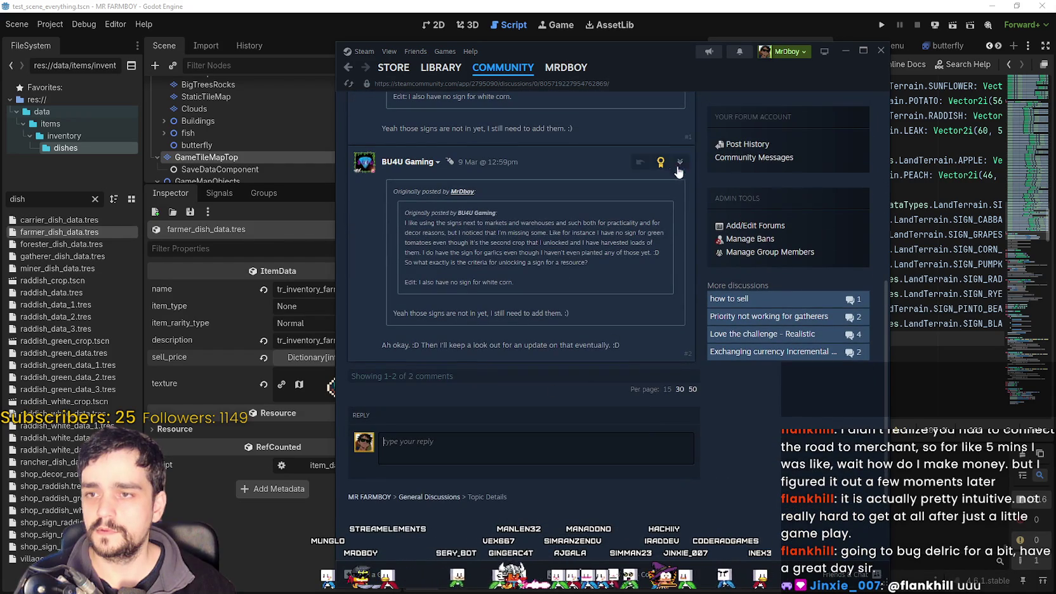
Post the reply 'Hotfix 3 should be live soon with the remaining Crop Signs :)'
{"action": "left_click", "coordinate": [563, 431]}
{"action": "type", "text": "Hotfix 3 s"}
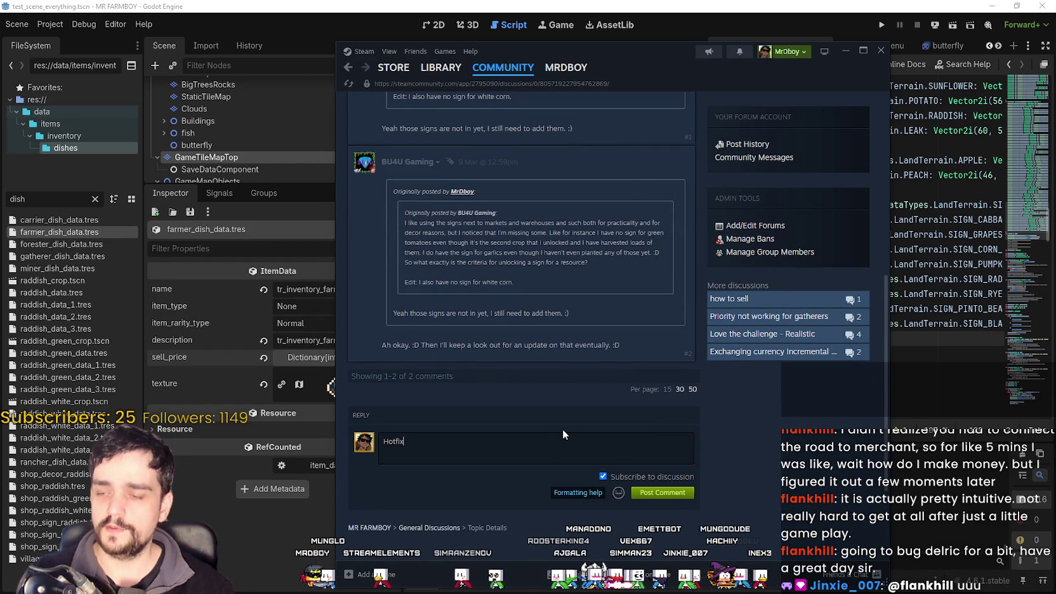
{"action": "type", "text": "hould be live soon "}
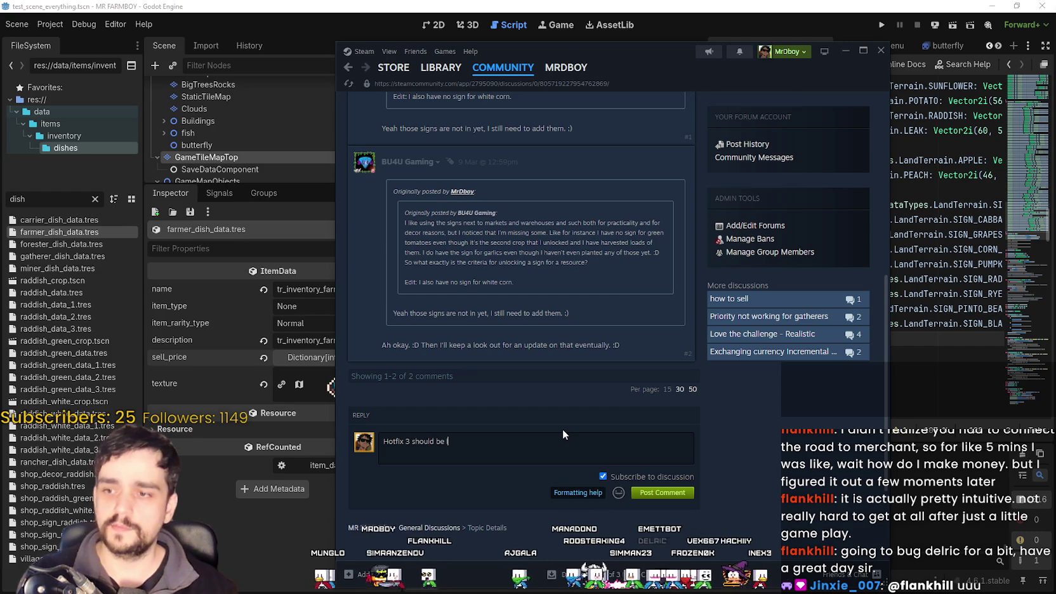
{"action": "type", "text": "with the"}
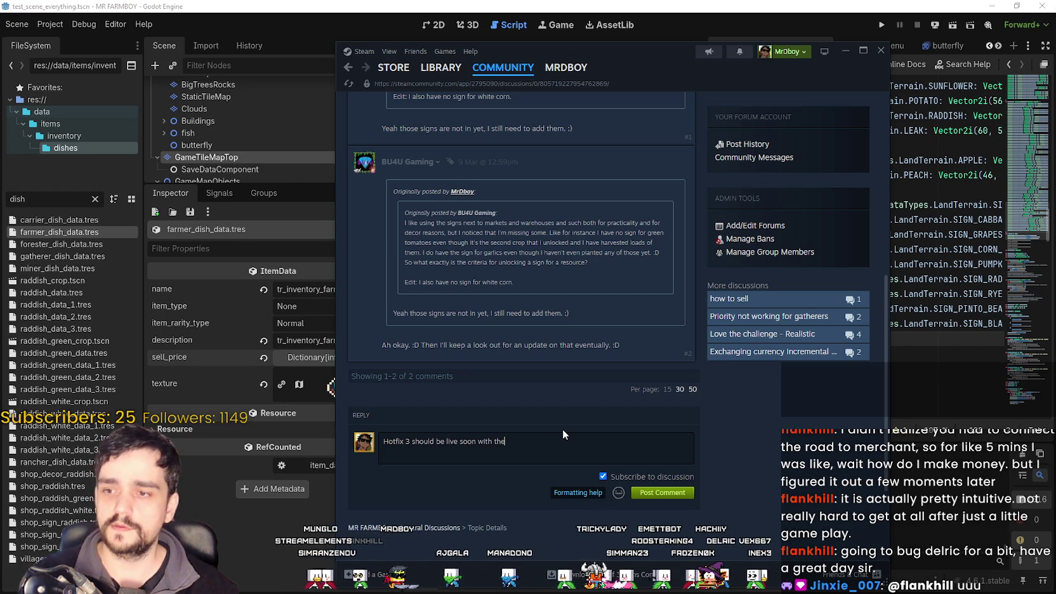
{"action": "type", "text": " remaining C"}
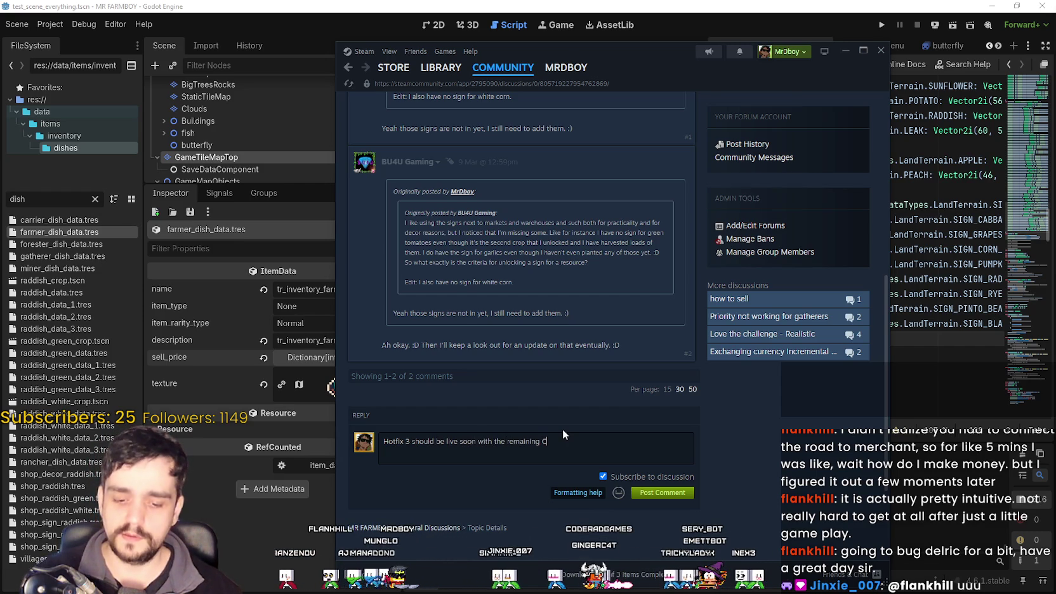
{"action": "type", "text": "rop Signs"}
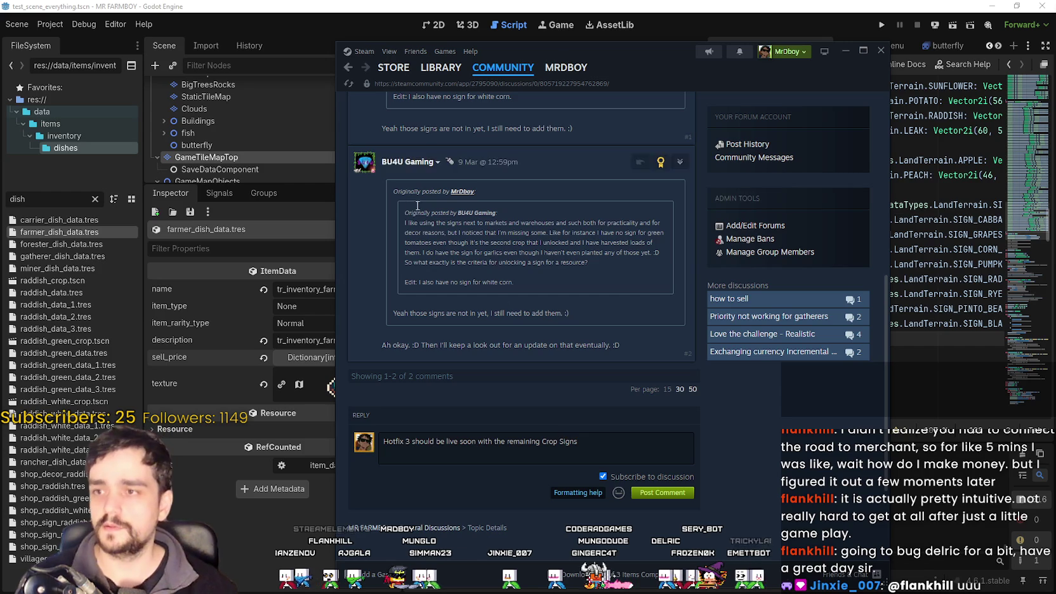
{"action": "mouse_move", "coordinate": [391, 163]}
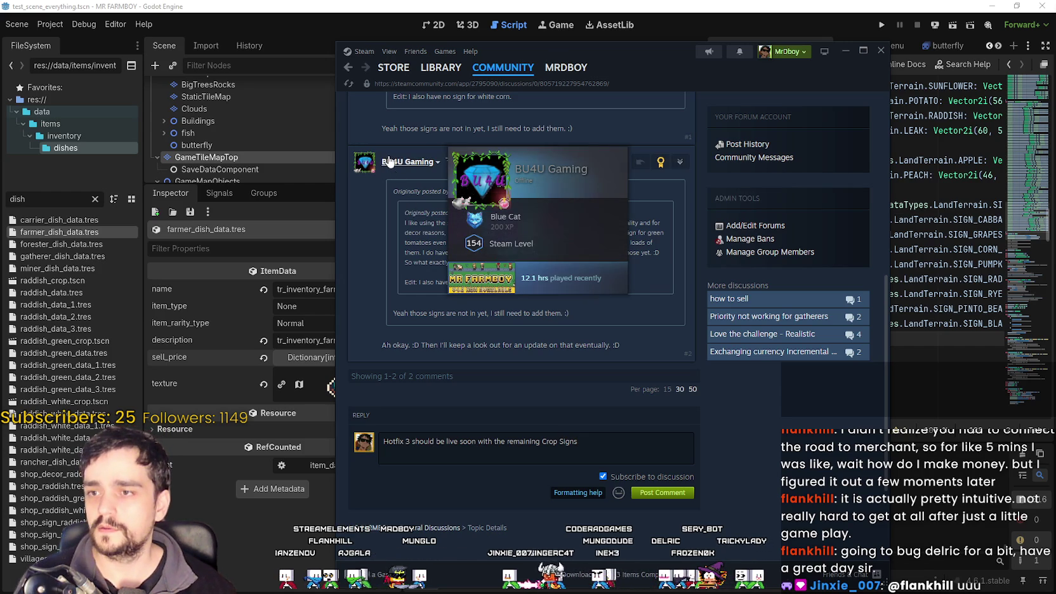
{"action": "type", "text": ":)"}
{"action": "left_click", "coordinate": [677, 493]}
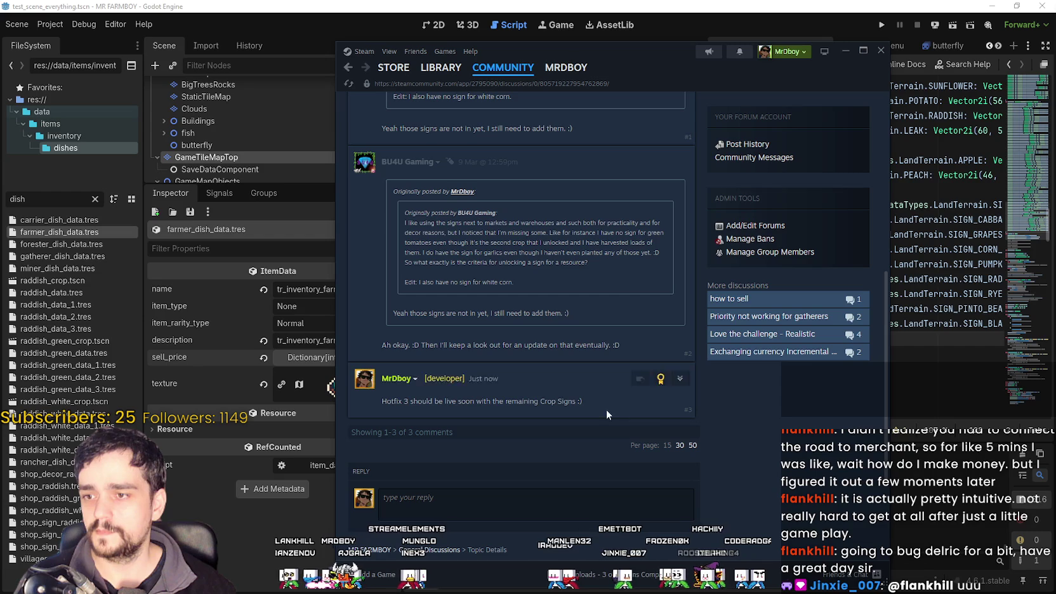
{"action": "left_click", "coordinate": [444, 71]}
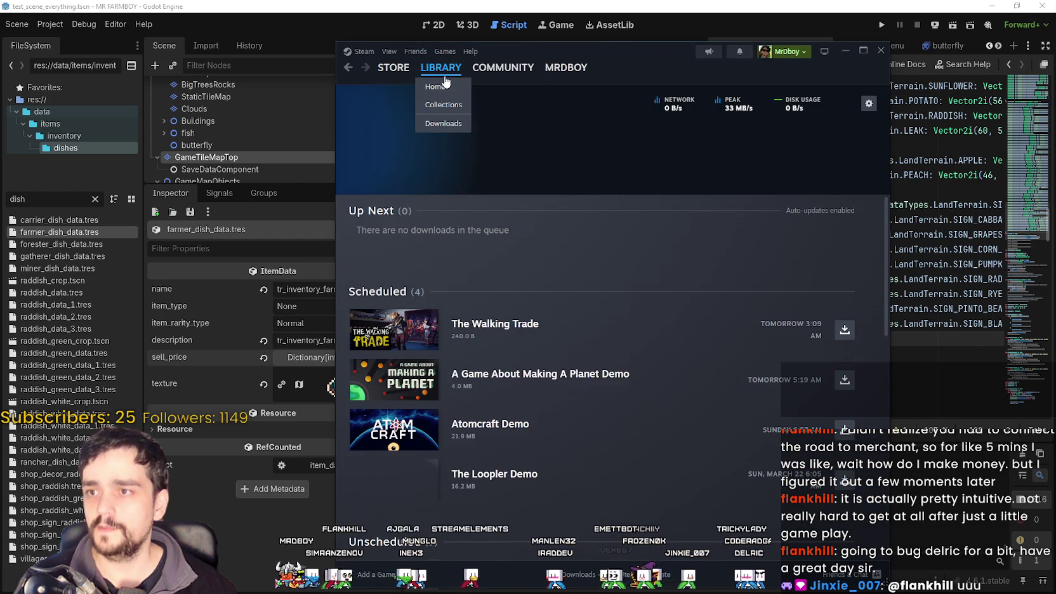
Go from the library to MR FARMBOY's community hub and reload it
{"action": "left_click", "coordinate": [446, 84]}
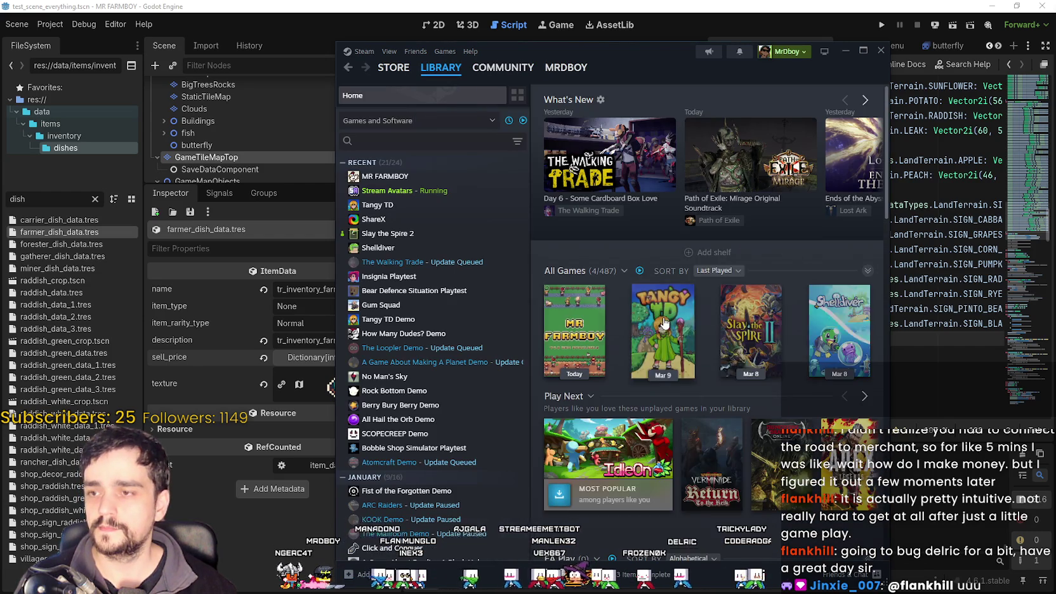
{"action": "left_click", "coordinate": [426, 177]}
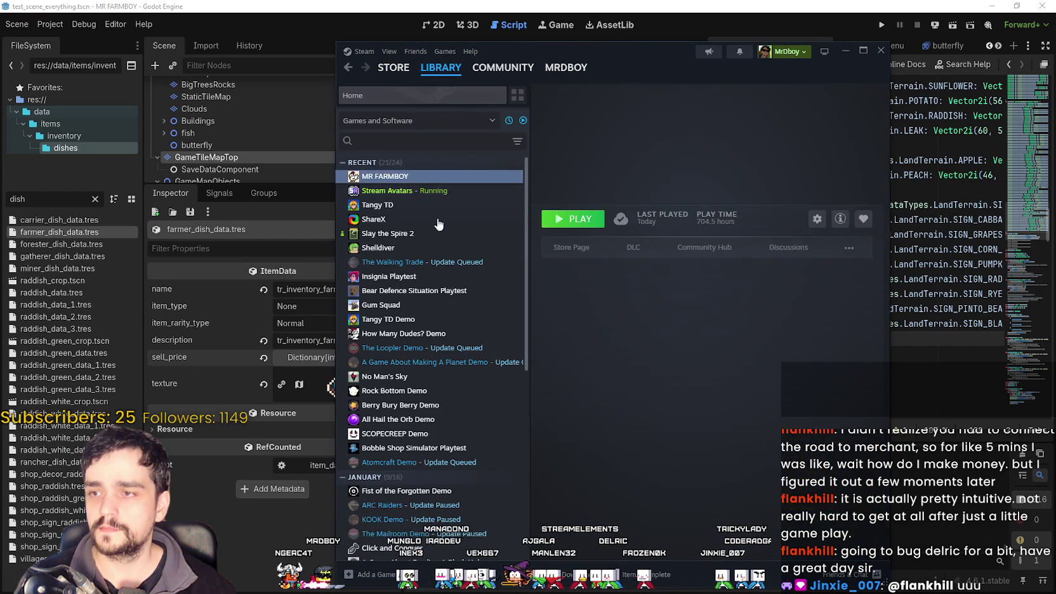
{"action": "scroll", "coordinate": [672, 421], "scroll_direction": "down", "scroll_amount": 2}
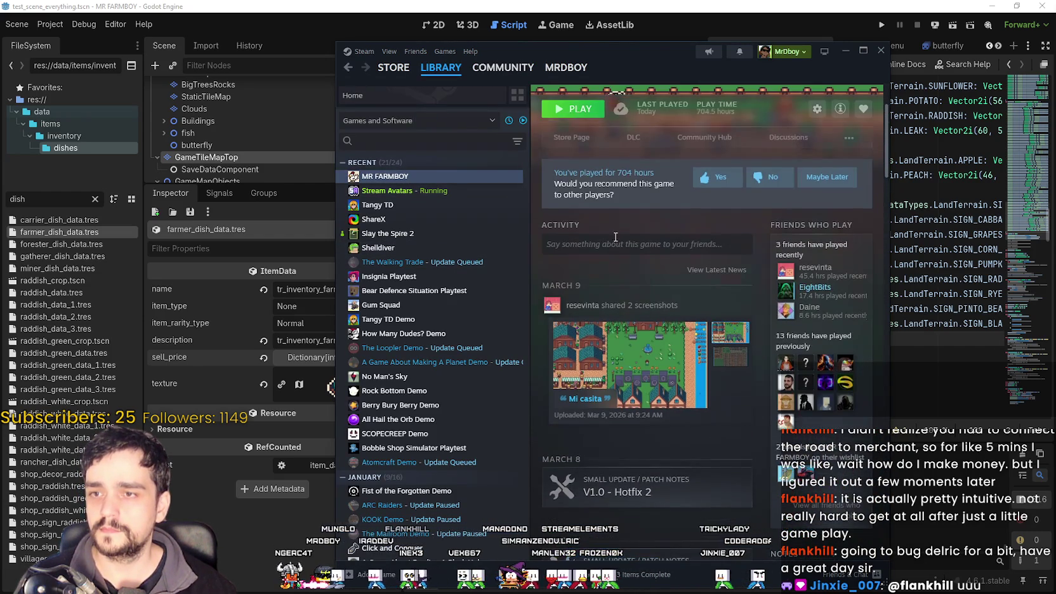
{"action": "scroll", "coordinate": [618, 260], "scroll_direction": "up", "scroll_amount": 2}
{"action": "left_click", "coordinate": [678, 193]}
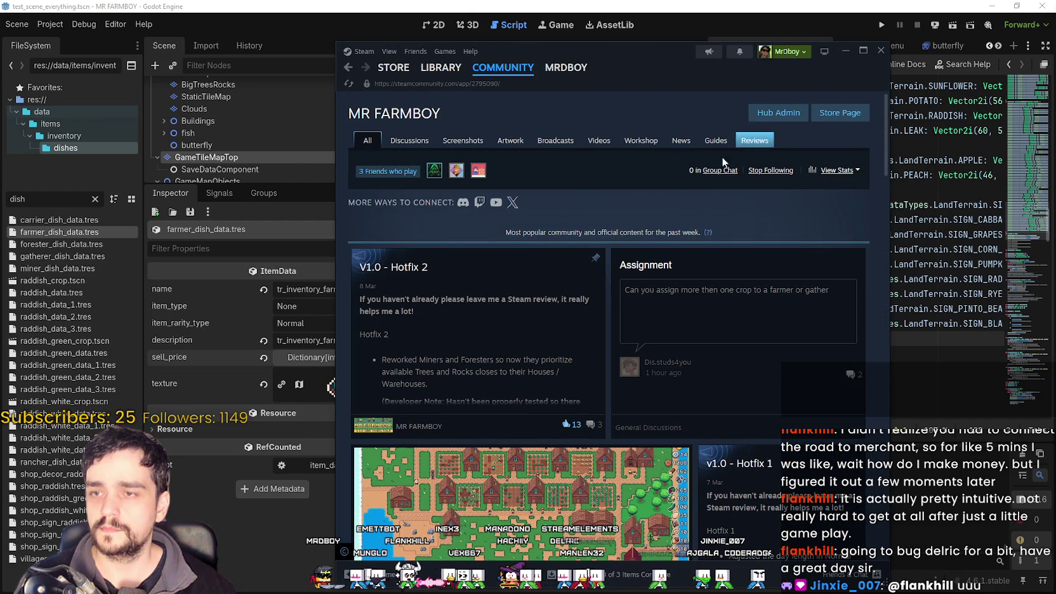
{"action": "right_click", "coordinate": [572, 208]}
{"action": "left_click", "coordinate": [593, 248]}
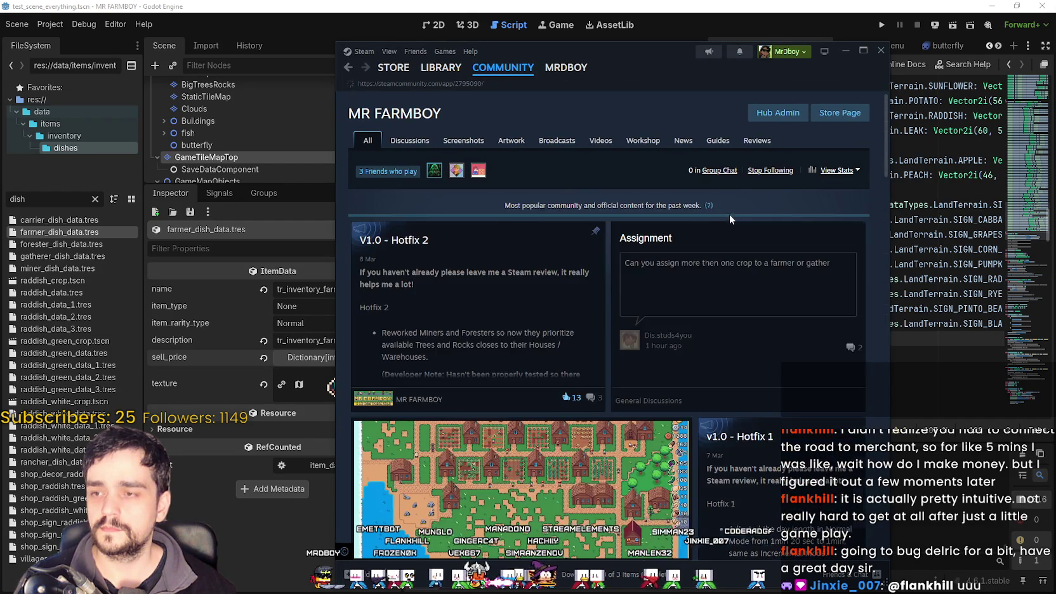
{"action": "right_click", "coordinate": [643, 207]}
{"action": "left_click", "coordinate": [690, 242]}
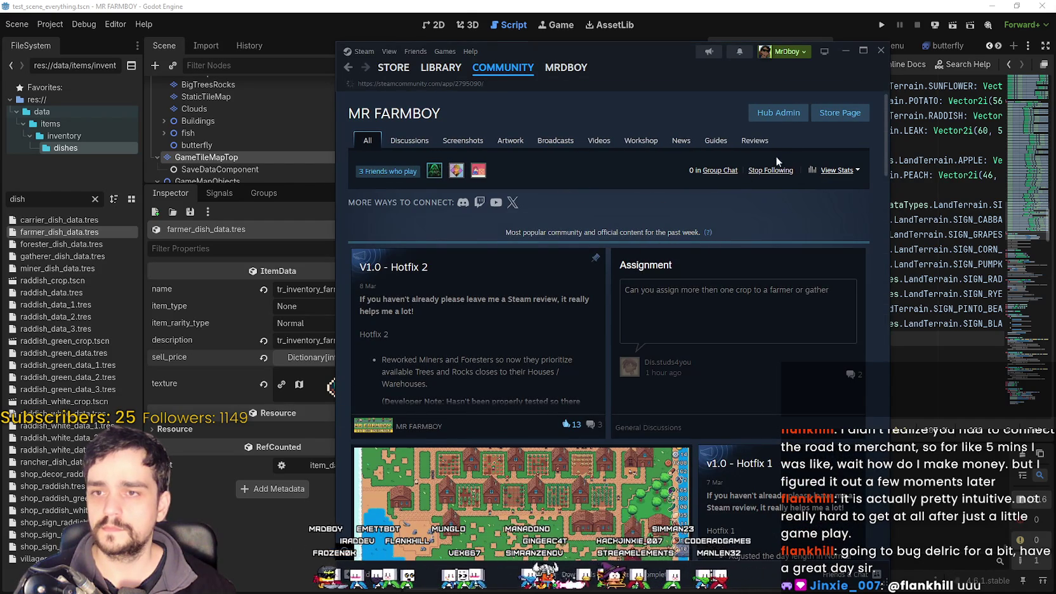
Open the V1.0 - Hotfix 3 event from the hub's events dashboard
{"action": "left_click", "coordinate": [786, 112]}
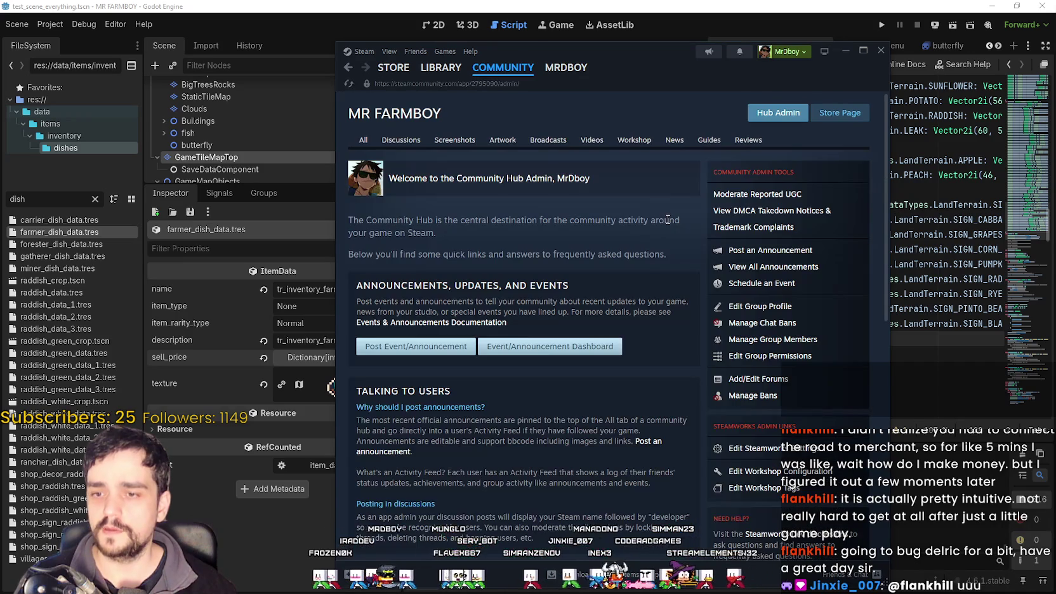
{"action": "left_click", "coordinate": [550, 346]}
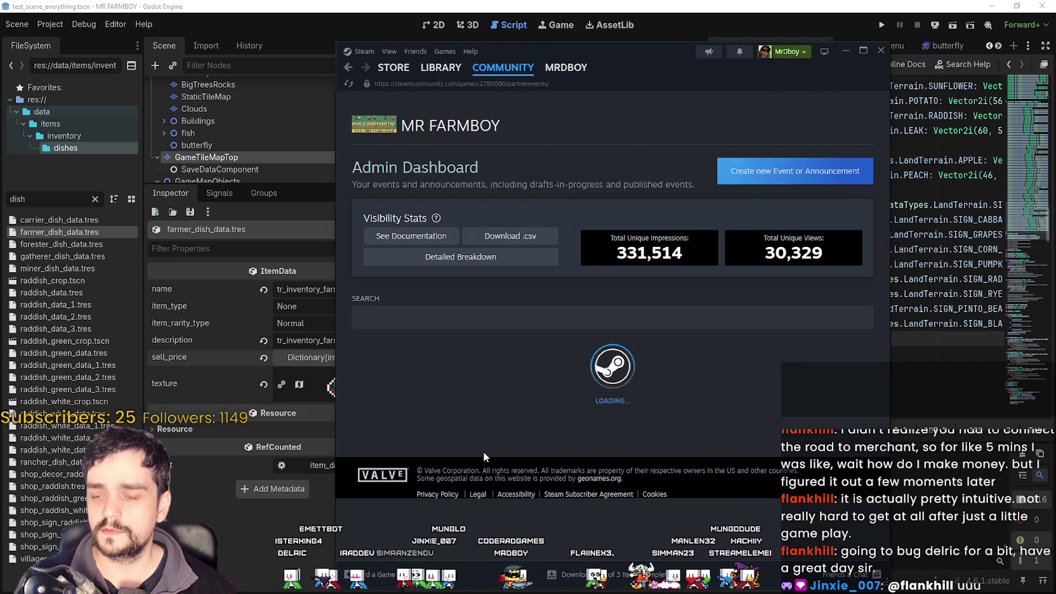
{"action": "scroll", "coordinate": [481, 447], "scroll_direction": "down", "scroll_amount": 5}
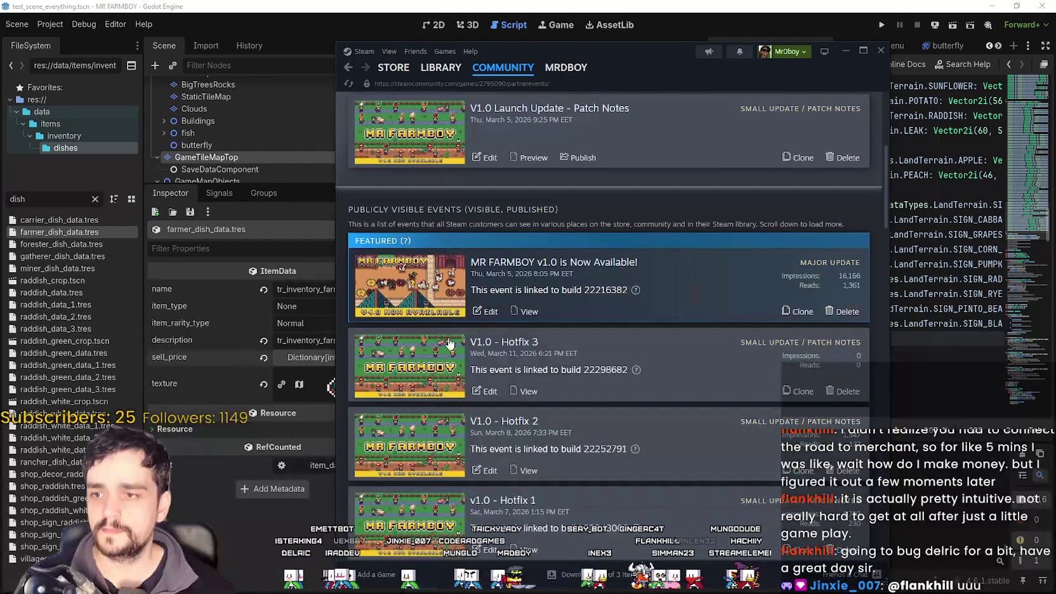
{"action": "left_click", "coordinate": [486, 391]}
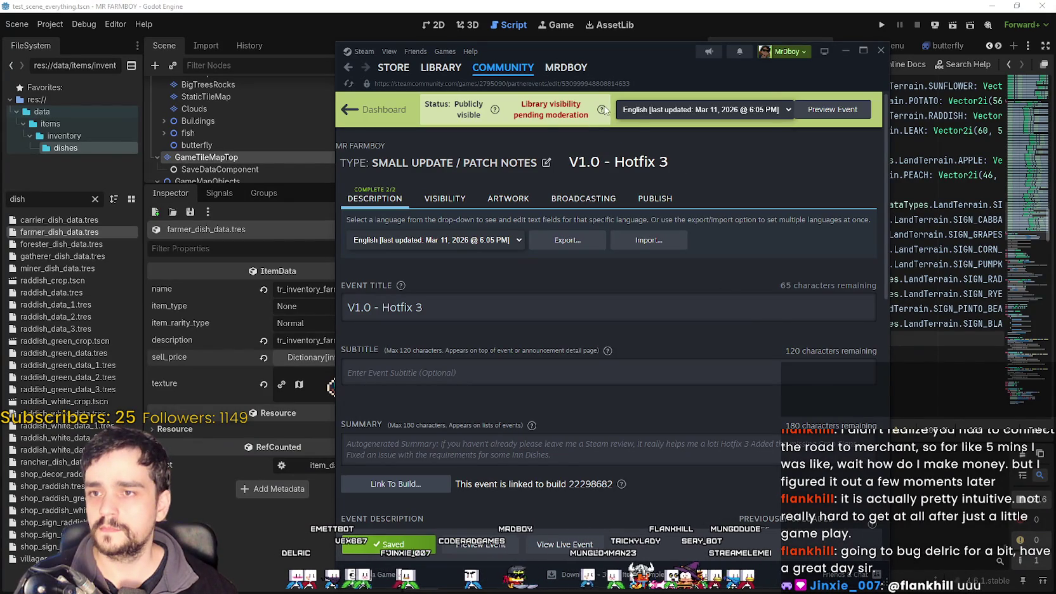
View the public Hotfix 3 patch notes, upvote them, and return to the library
{"action": "left_click", "coordinate": [583, 553]}
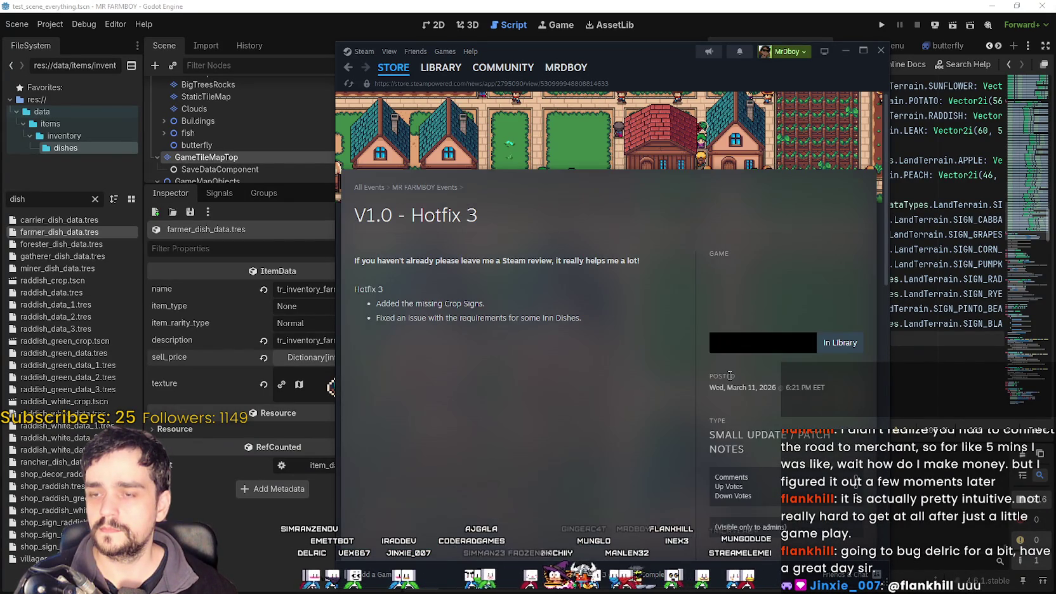
{"action": "scroll", "coordinate": [475, 336], "scroll_direction": "down", "scroll_amount": 3}
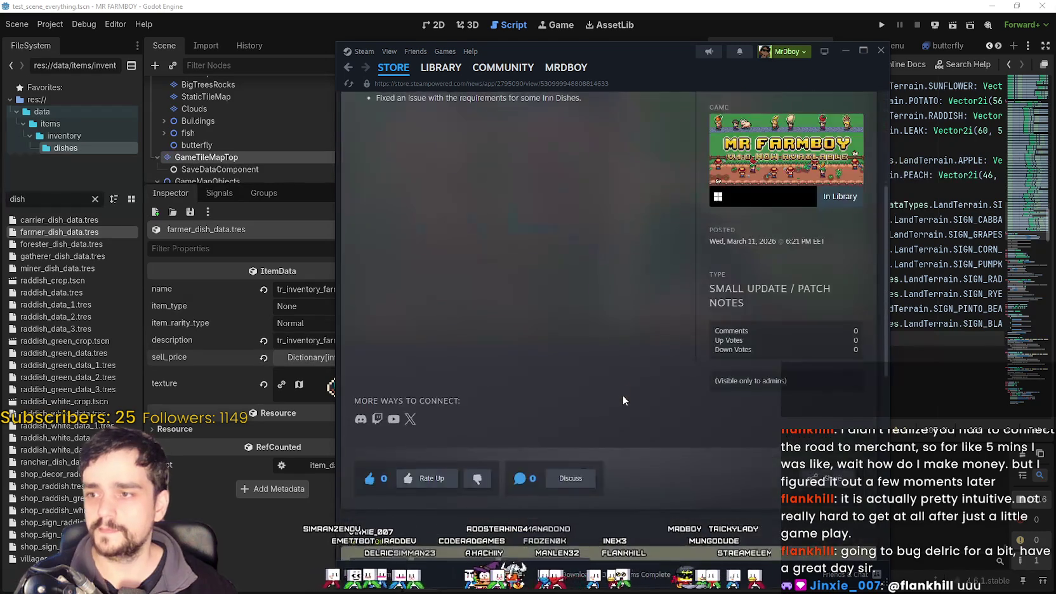
{"action": "scroll", "coordinate": [624, 400], "scroll_direction": "down", "scroll_amount": 2}
{"action": "left_click", "coordinate": [421, 370]}
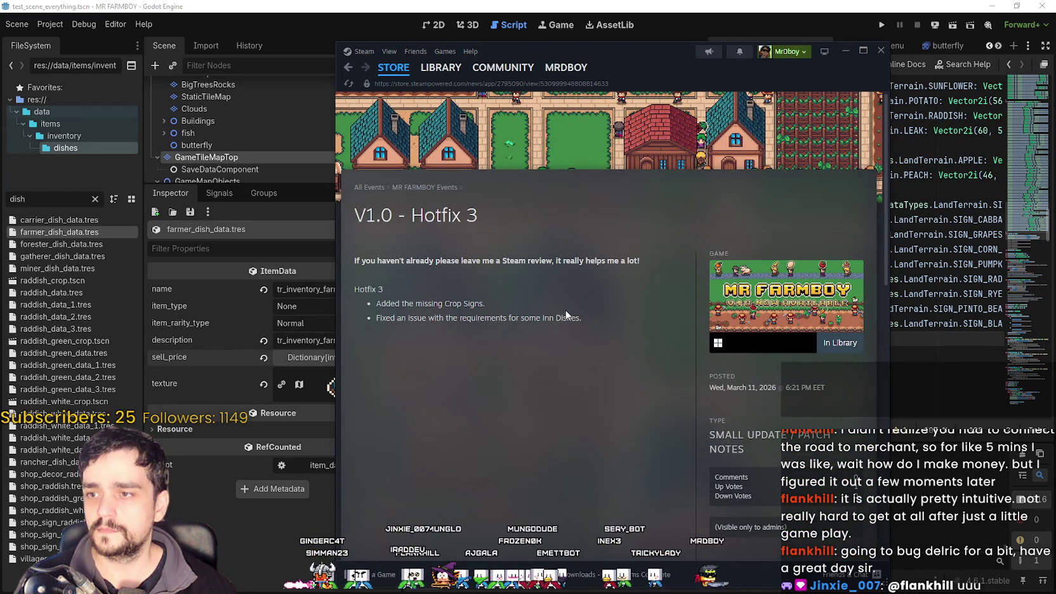
{"action": "left_click", "coordinate": [441, 68]}
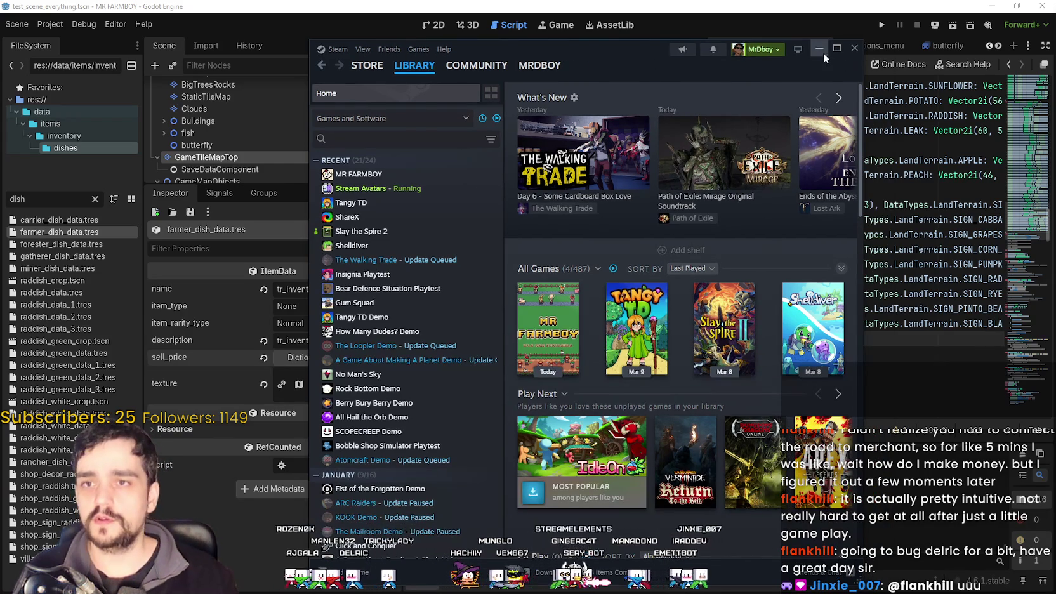
Commit the 64 changed files to main in GitHub Desktop as v5-hotfix10
{"action": "left_click", "coordinate": [845, 51]}
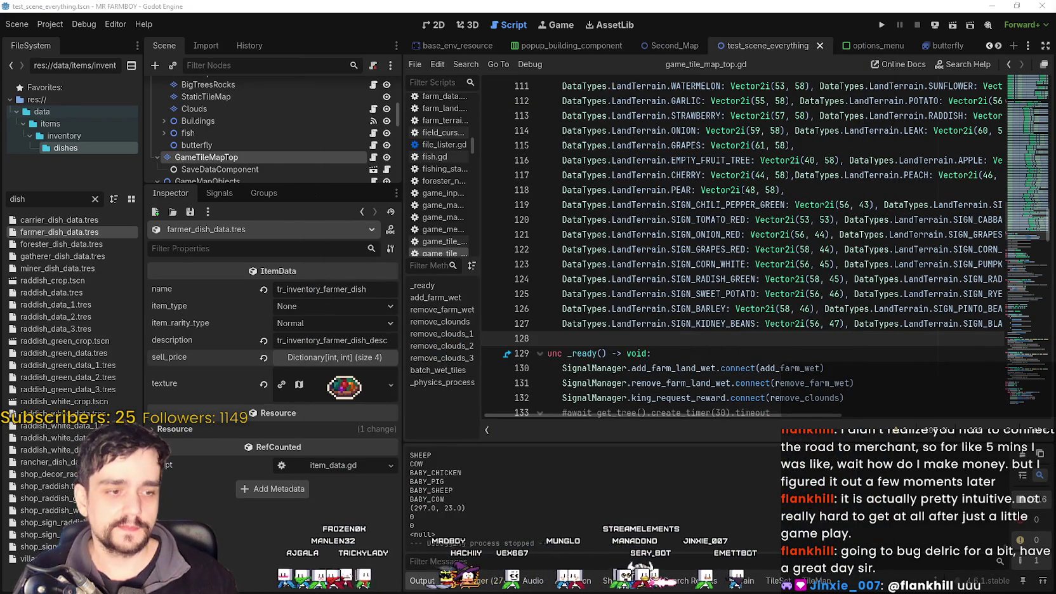
{"action": "key", "text": "alt+Tab"}
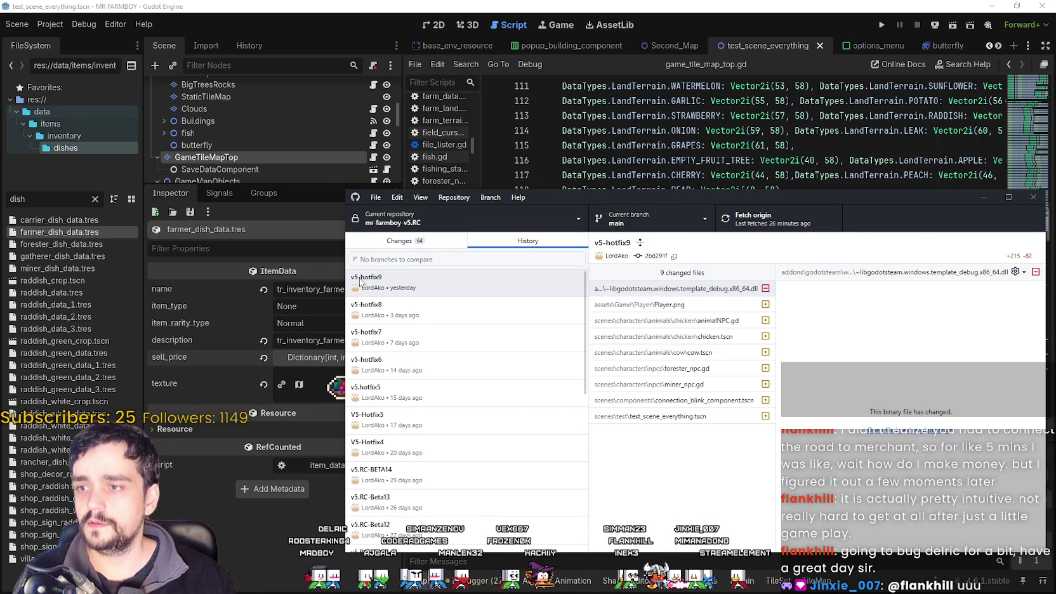
{"action": "left_click", "coordinate": [398, 241]}
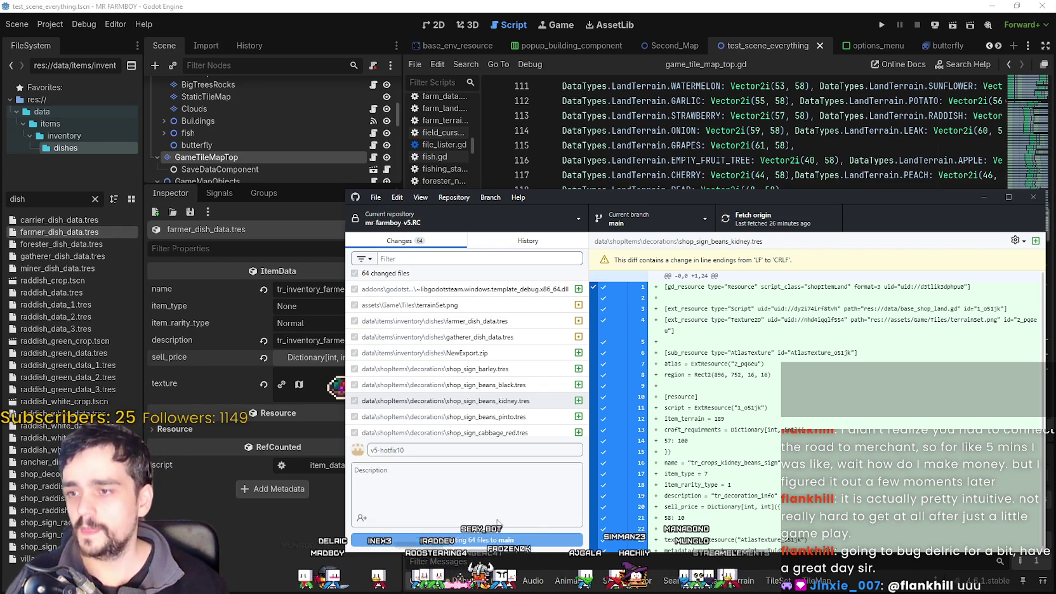
{"action": "scroll", "coordinate": [499, 387], "scroll_direction": "down", "scroll_amount": 20}
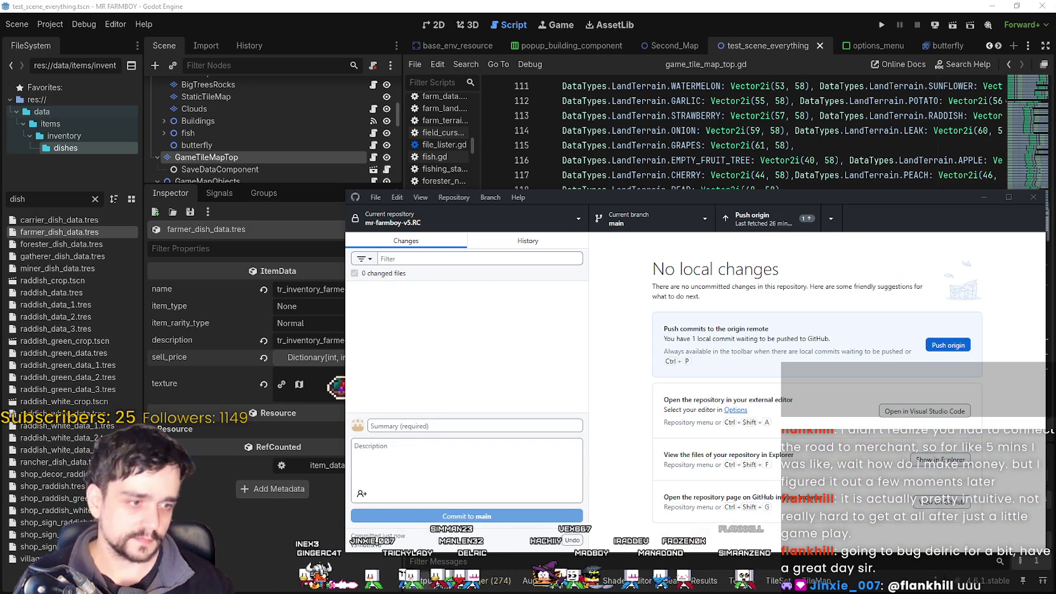
{"action": "key", "text": "alt+Tab"}
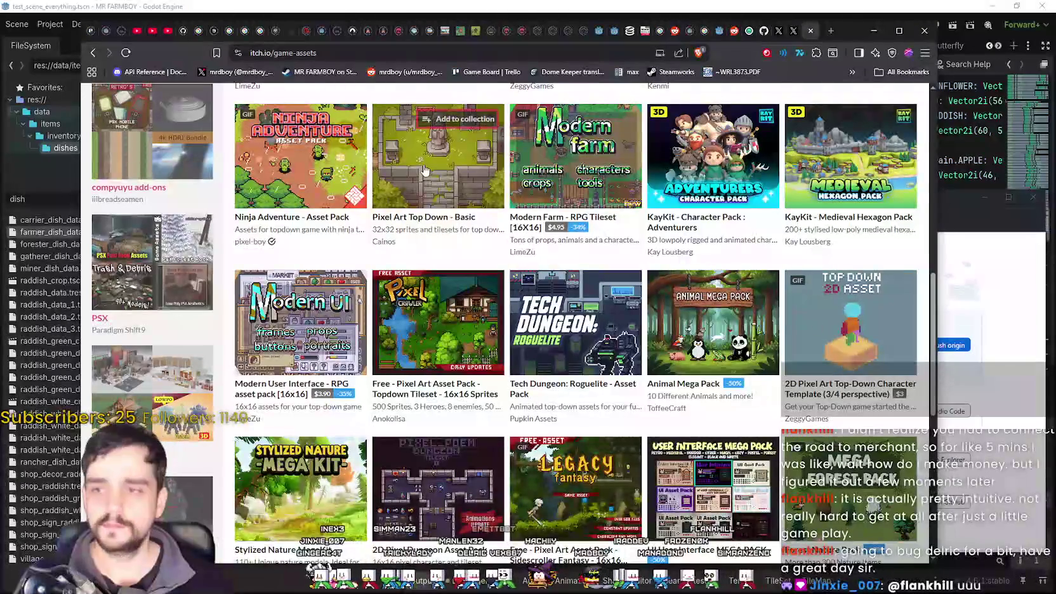
Reload MR FARMBOY's SteamDB charts page for fresh player stats
{"action": "left_click", "coordinate": [633, 31]}
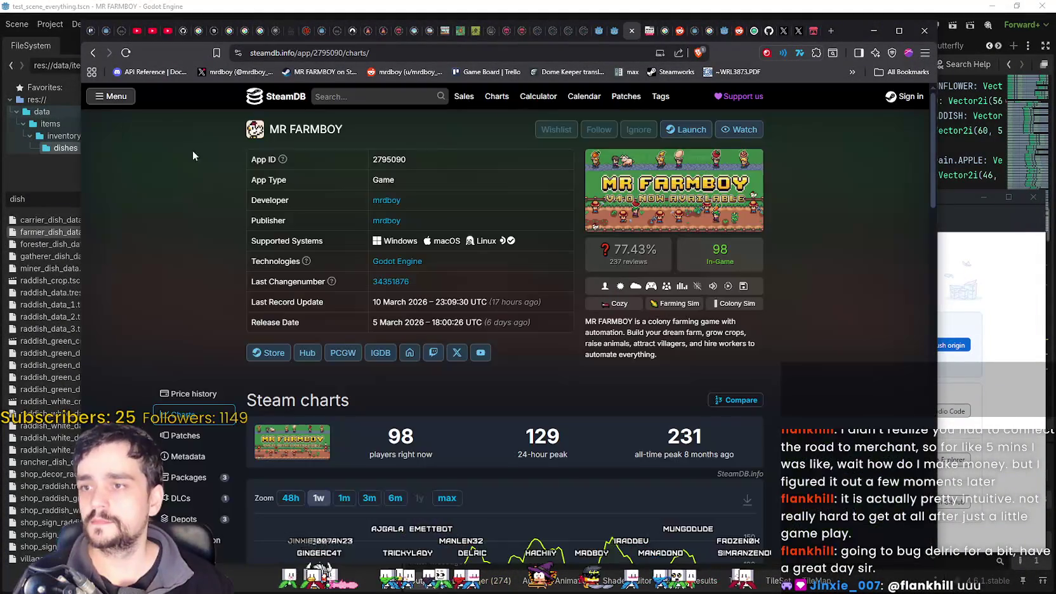
{"action": "left_click", "coordinate": [123, 53]}
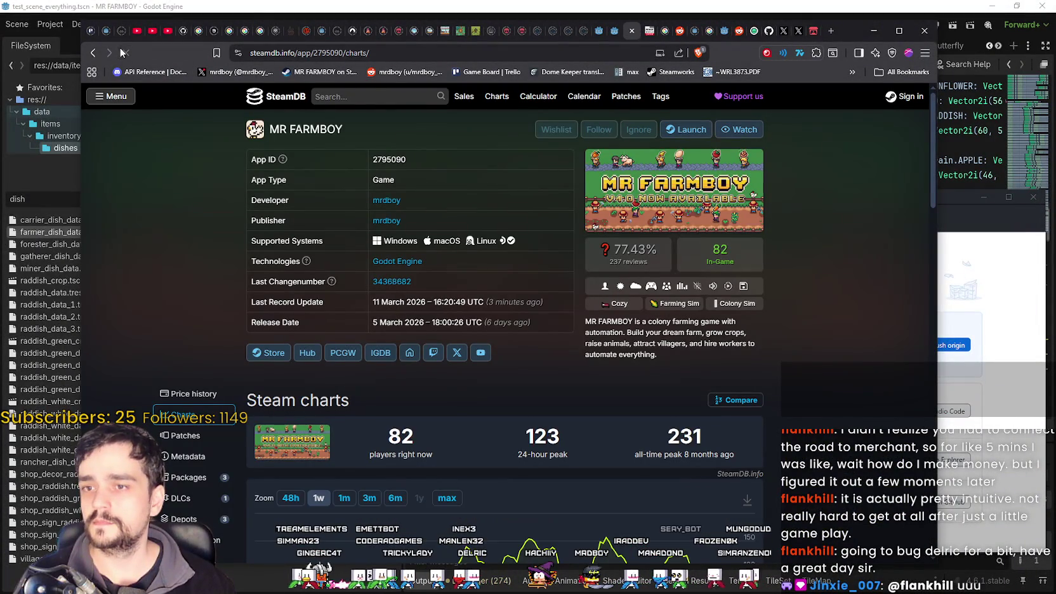
{"action": "scroll", "coordinate": [699, 356], "scroll_direction": "down", "scroll_amount": 3}
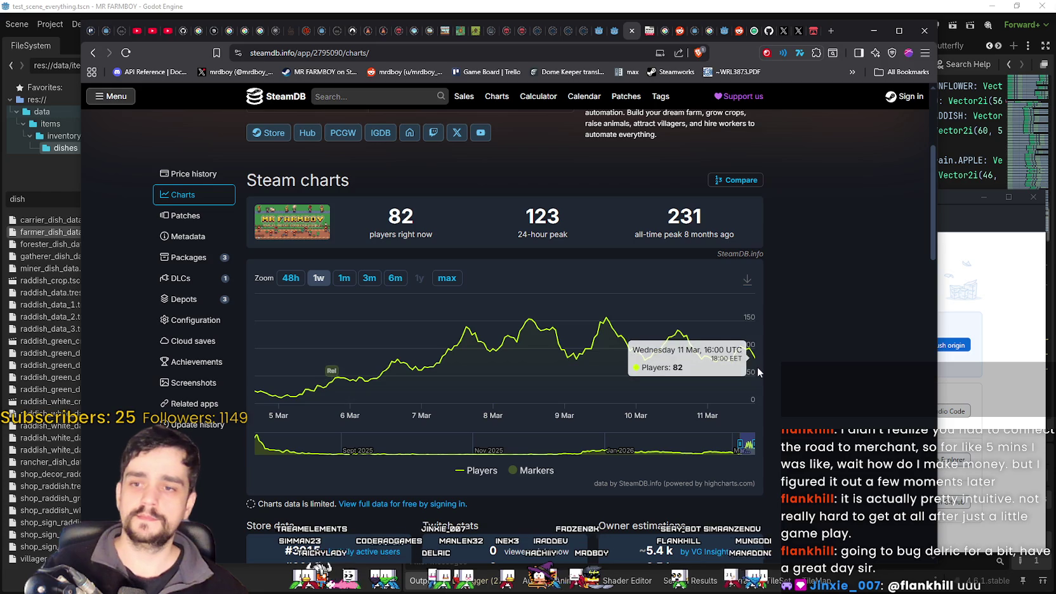
{"action": "scroll", "coordinate": [757, 358], "scroll_direction": "up", "scroll_amount": 1}
{"action": "scroll", "coordinate": [758, 358], "scroll_direction": "up", "scroll_amount": 2}
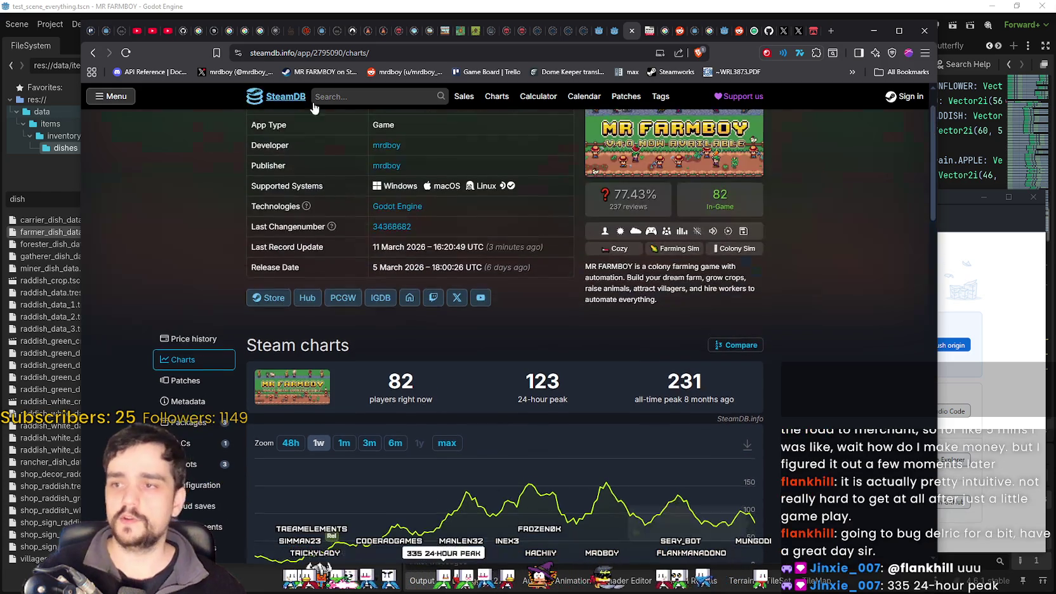
Search SteamDB for 'TANGY td' to compare, then go back to MR FARMBOY's page
{"action": "left_click", "coordinate": [361, 95]}
{"action": "type", "text": "TANG"}
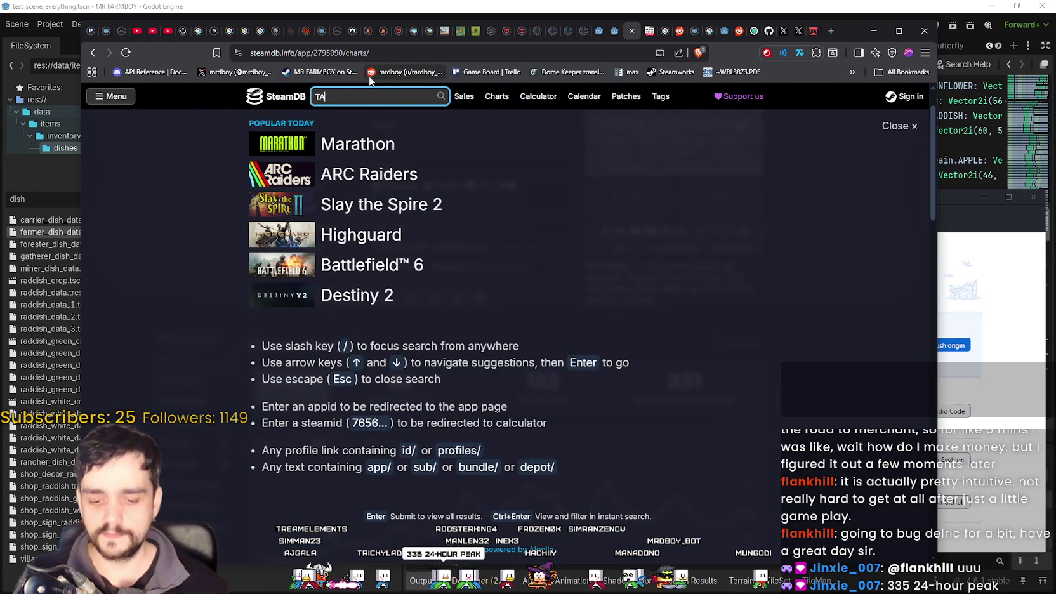
{"action": "type", "text": "Y td"}
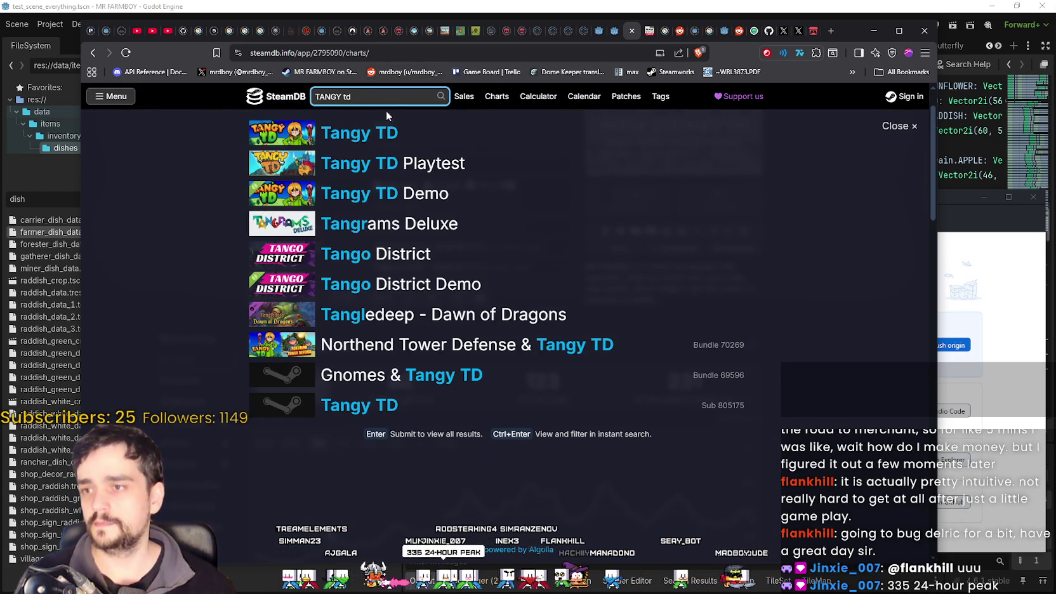
{"action": "scroll", "coordinate": [789, 394], "scroll_direction": "down", "scroll_amount": 4}
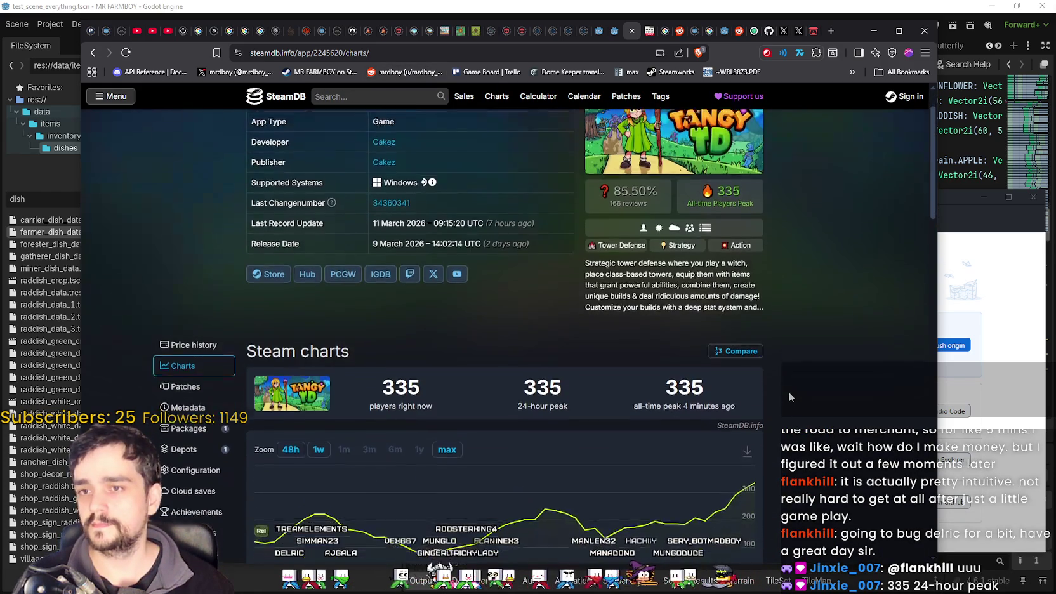
{"action": "mouse_move", "coordinate": [751, 268]}
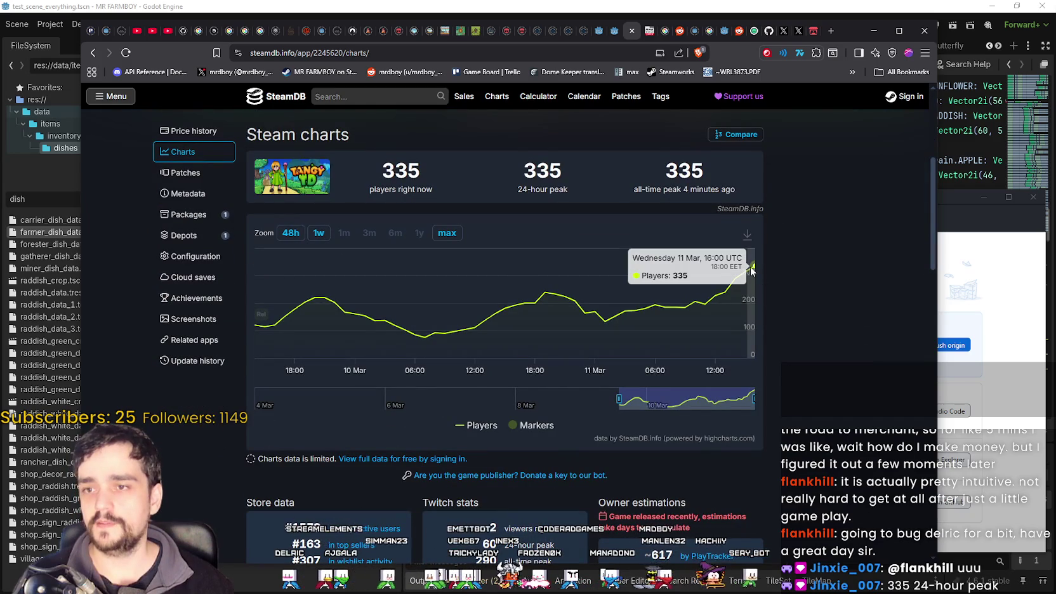
{"action": "scroll", "coordinate": [816, 375], "scroll_direction": "up", "scroll_amount": 5}
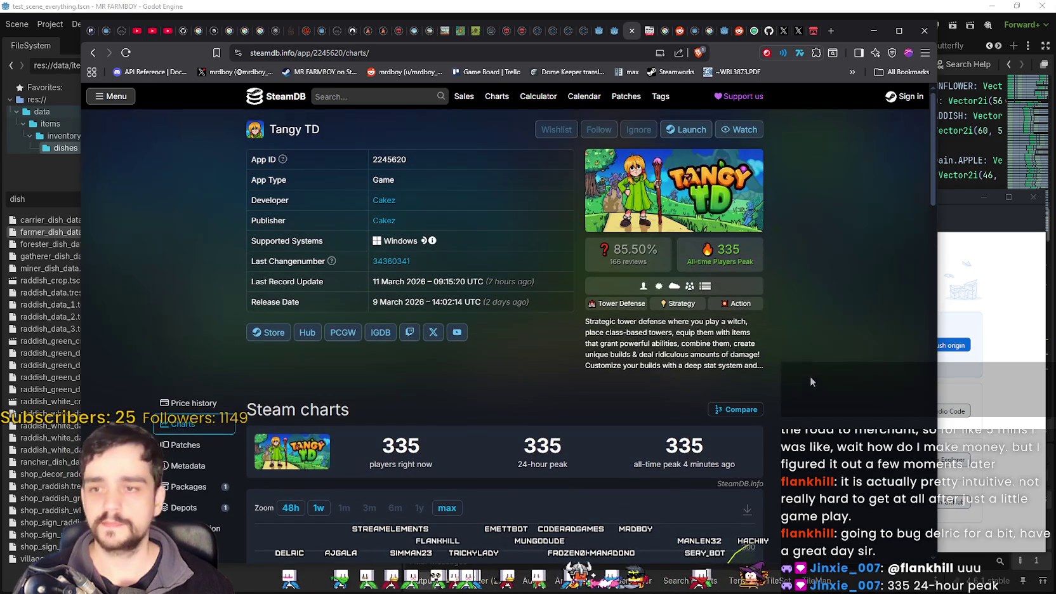
{"action": "left_click", "coordinate": [95, 51]}
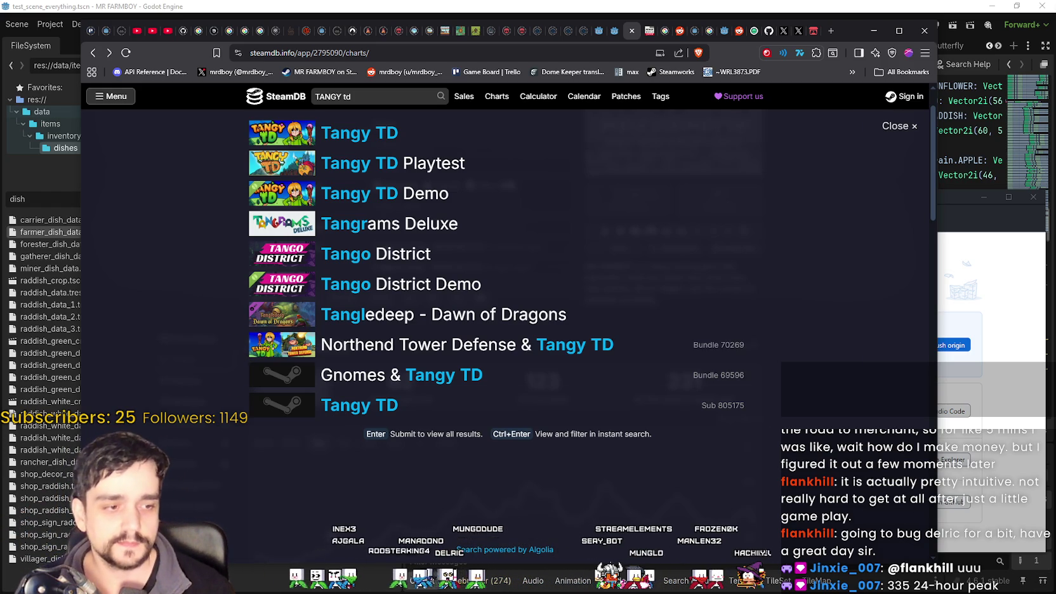
{"action": "key", "text": "alt+Tab"}
Switch Steam to the store front page
{"action": "left_click", "coordinate": [675, 155]}
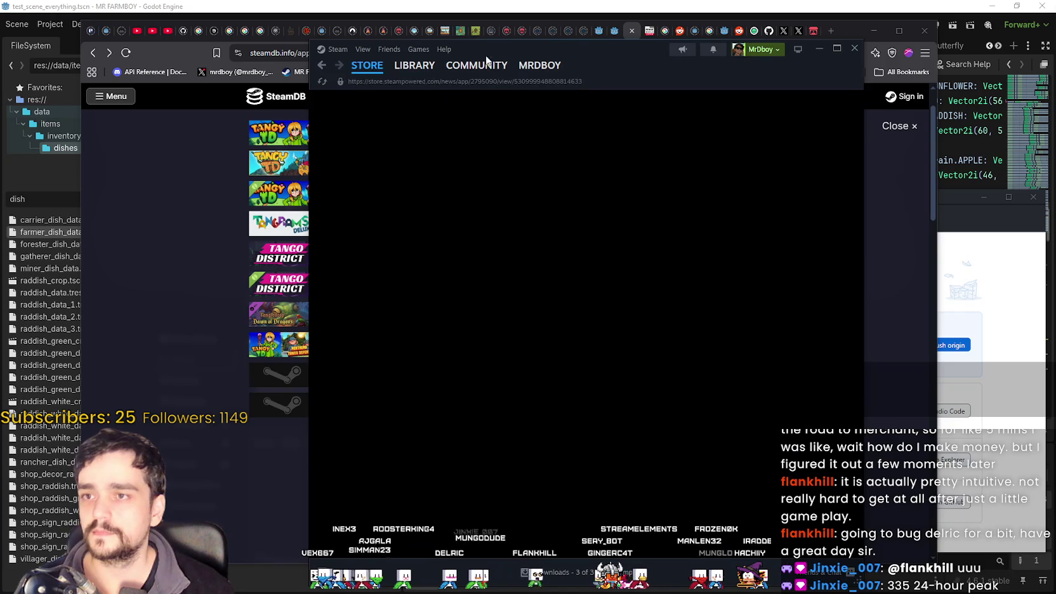
{"action": "mouse_move", "coordinate": [401, 67]}
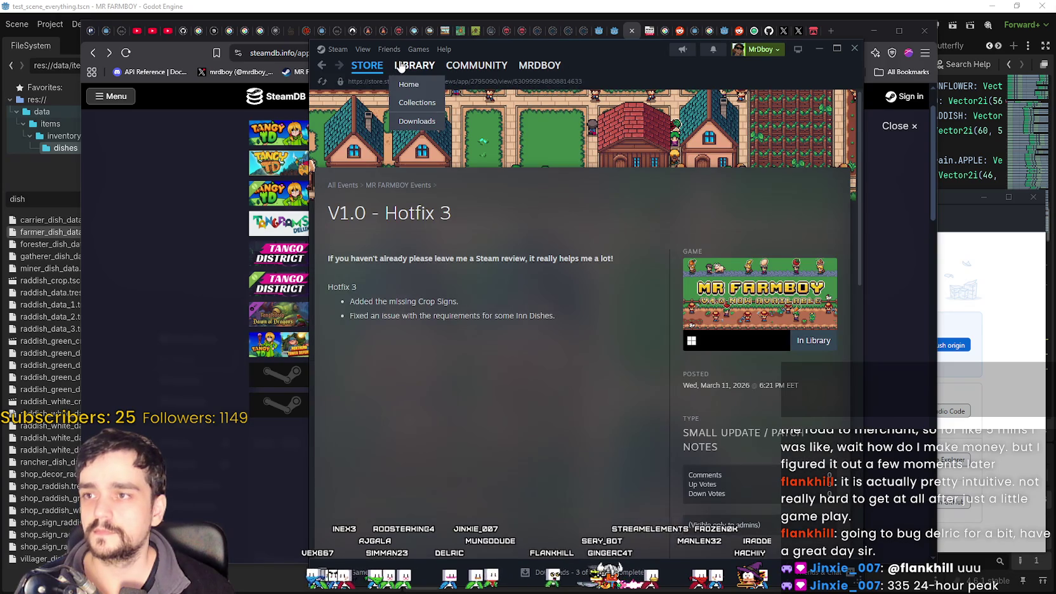
{"action": "left_click", "coordinate": [367, 66]}
Push the v5-hotfix10 commit to origin in GitHub Desktop
{"action": "left_click", "coordinate": [998, 292]}
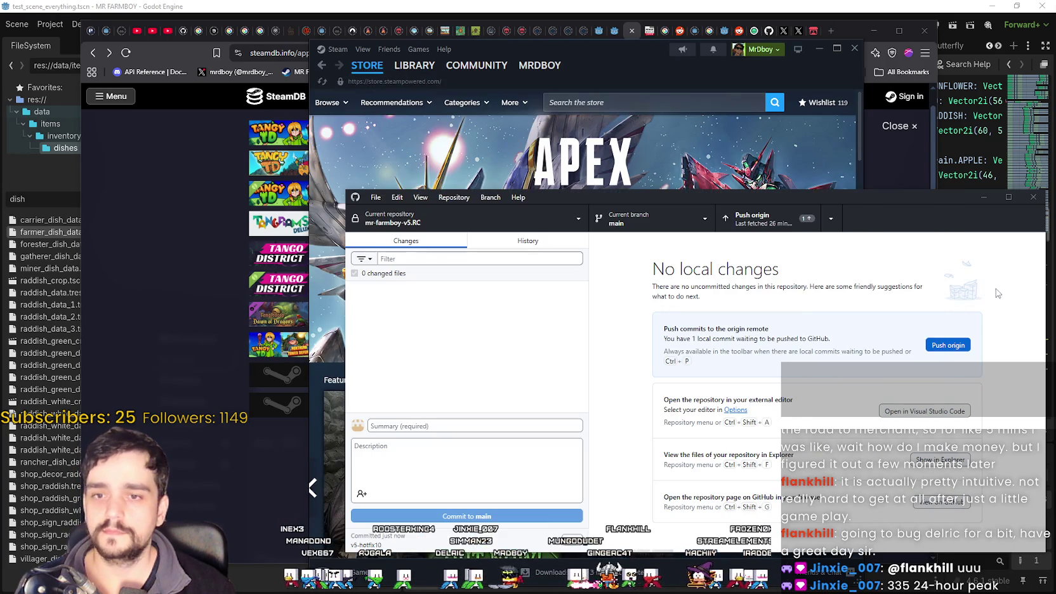
{"action": "left_click", "coordinate": [781, 226]}
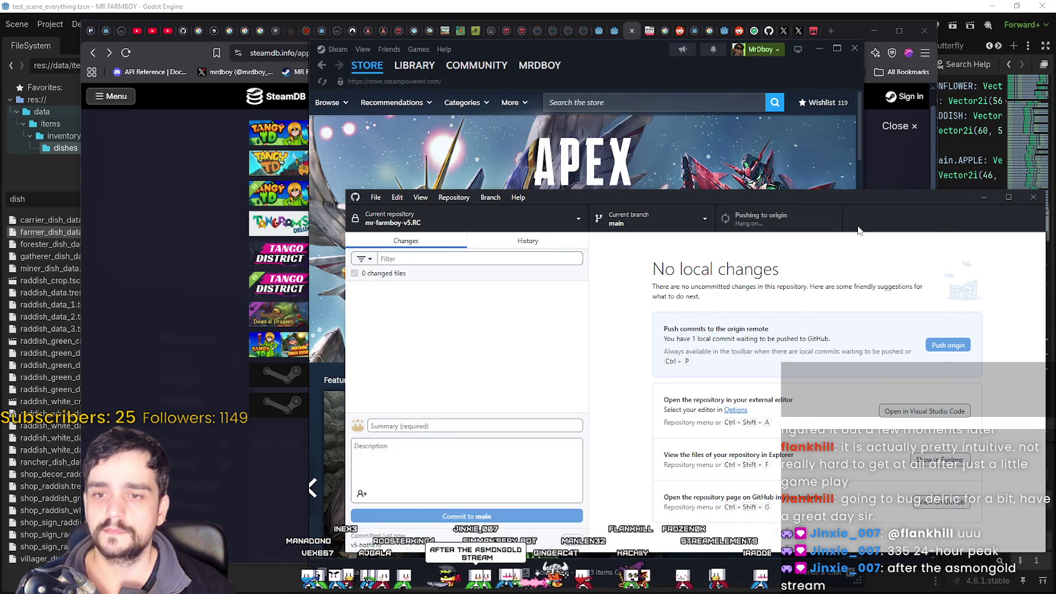
{"action": "left_click_drag", "start_coordinate": [864, 197], "coordinate": [801, 193]}
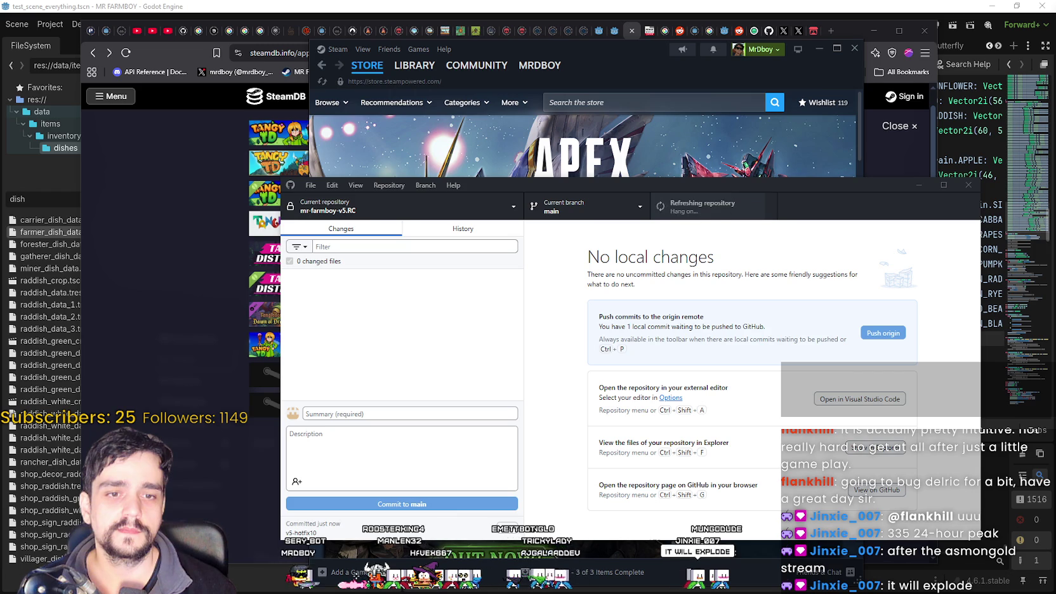
{"action": "left_click_drag", "start_coordinate": [891, 190], "coordinate": [869, 191]}
Close GitHub Desktop, shift the Steam window left, and scroll through the Steam store front
{"action": "left_click", "coordinate": [947, 186]}
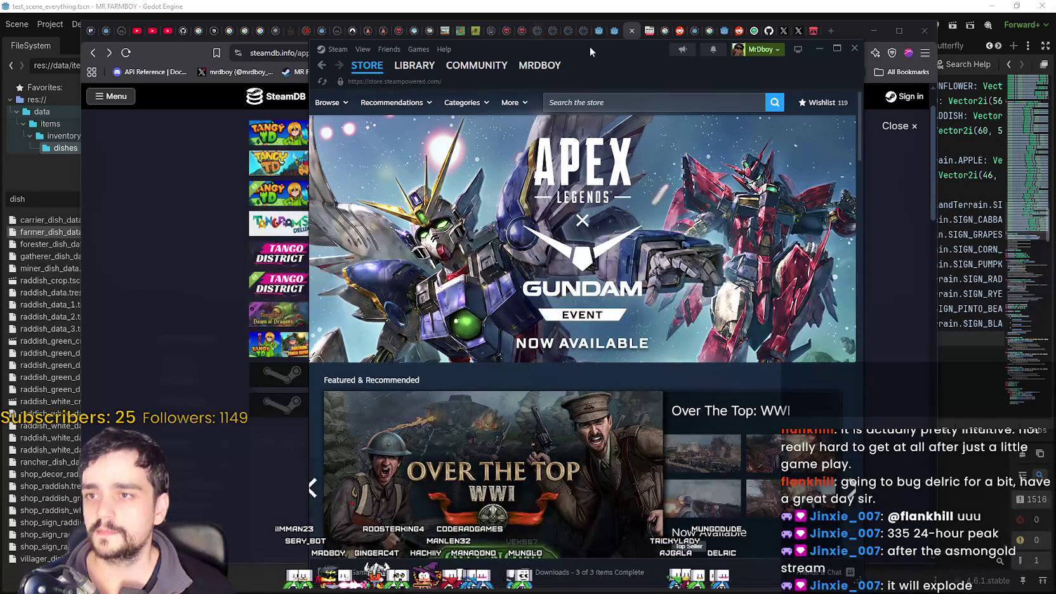
{"action": "left_click_drag", "start_coordinate": [591, 43], "coordinate": [560, 42]}
{"action": "mouse_move", "coordinate": [379, 66]}
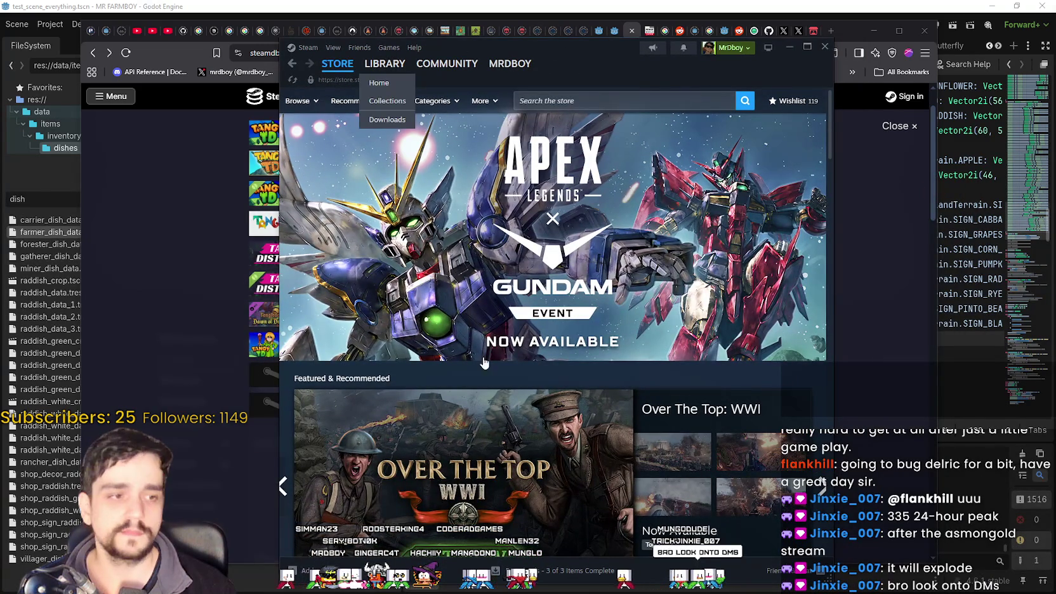
{"action": "scroll", "coordinate": [484, 348], "scroll_direction": "down", "scroll_amount": 4}
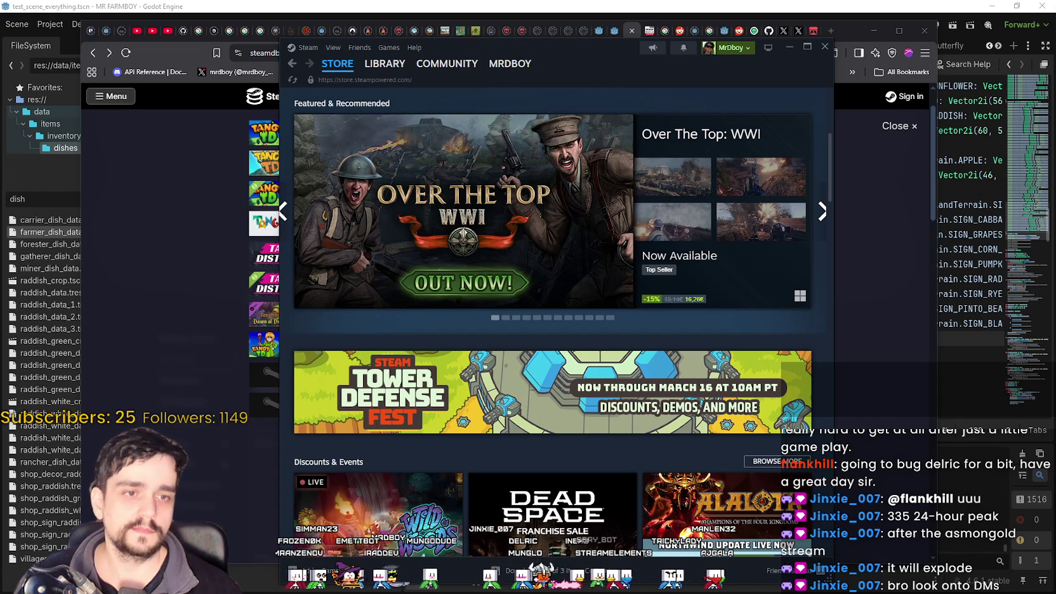
{"action": "scroll", "coordinate": [491, 327], "scroll_direction": "down", "scroll_amount": 5}
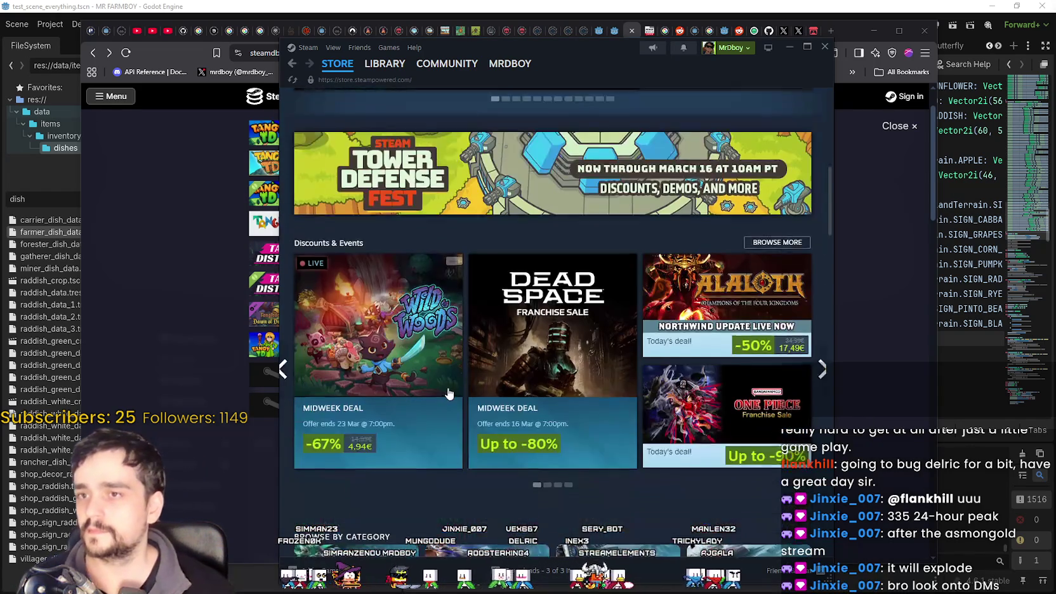
{"action": "scroll", "coordinate": [448, 394], "scroll_direction": "down", "scroll_amount": 15}
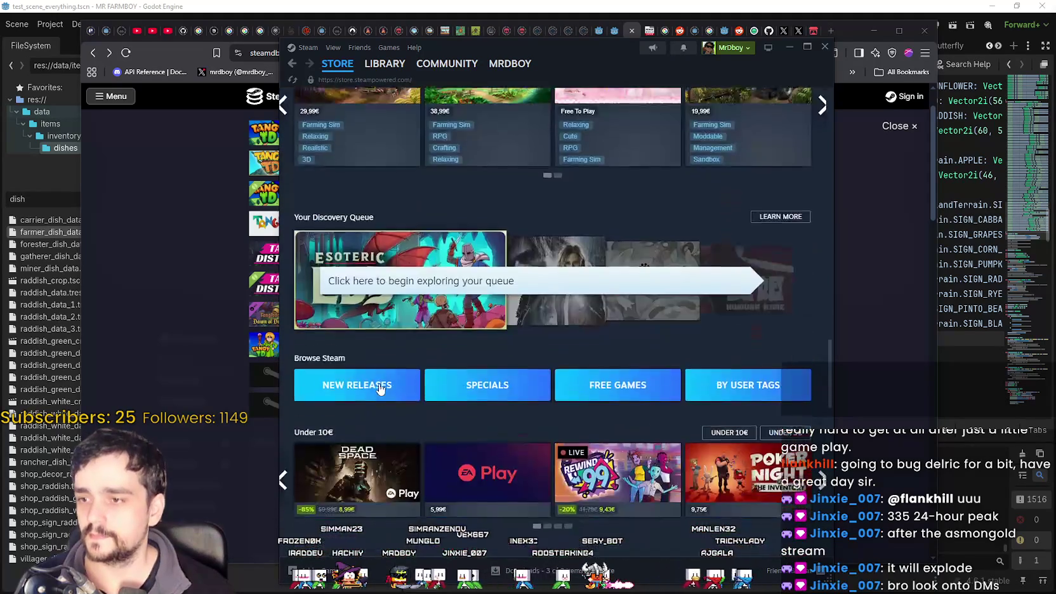
{"action": "scroll", "coordinate": [380, 389], "scroll_direction": "down", "scroll_amount": 5}
{"action": "scroll", "coordinate": [419, 317], "scroll_direction": "down", "scroll_amount": 2}
{"action": "scroll", "coordinate": [412, 222], "scroll_direction": "up", "scroll_amount": 2}
Open the full Top Sellers list and scroll all the way down through it
{"action": "left_click", "coordinate": [386, 245]}
{"action": "scroll", "coordinate": [618, 489], "scroll_direction": "down", "scroll_amount": 3}
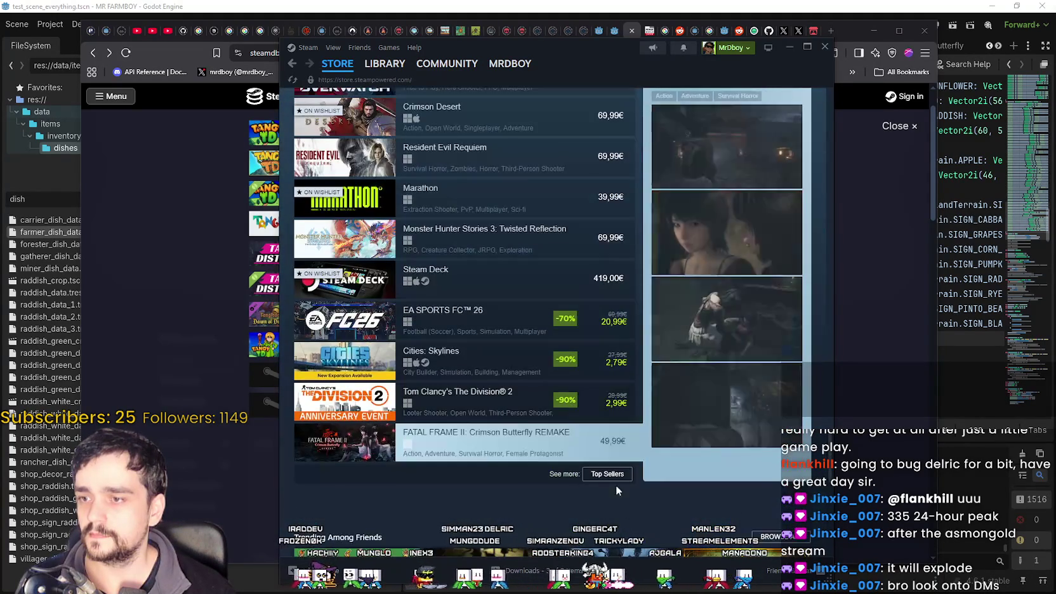
{"action": "left_click", "coordinate": [612, 486]}
{"action": "scroll", "coordinate": [529, 433], "scroll_direction": "down", "scroll_amount": 4}
{"action": "scroll", "coordinate": [528, 440], "scroll_direction": "down", "scroll_amount": 12}
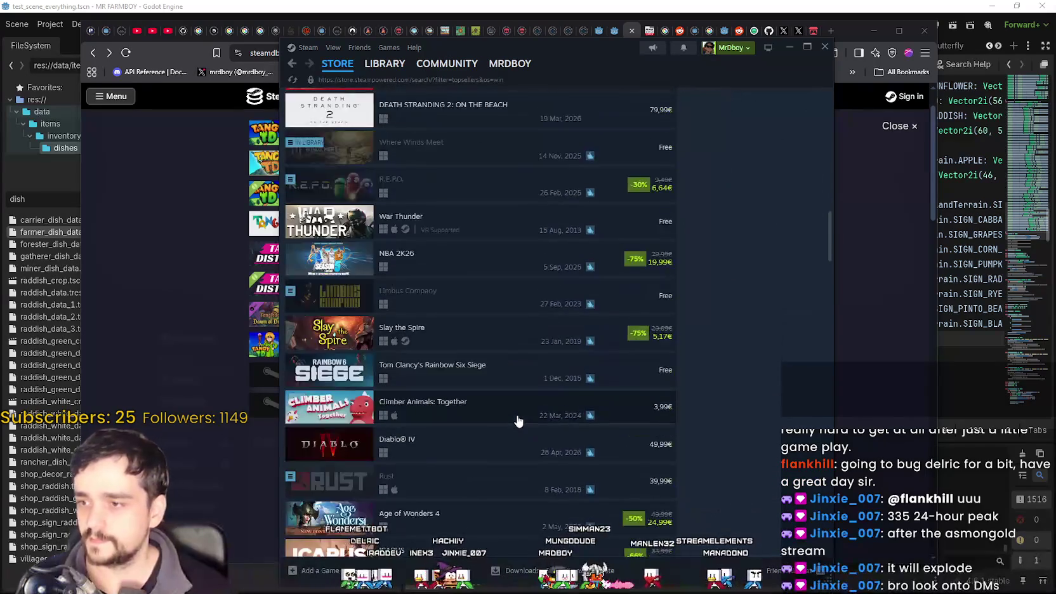
{"action": "scroll", "coordinate": [518, 421], "scroll_direction": "down", "scroll_amount": 3}
{"action": "scroll", "coordinate": [726, 438], "scroll_direction": "down", "scroll_amount": 6}
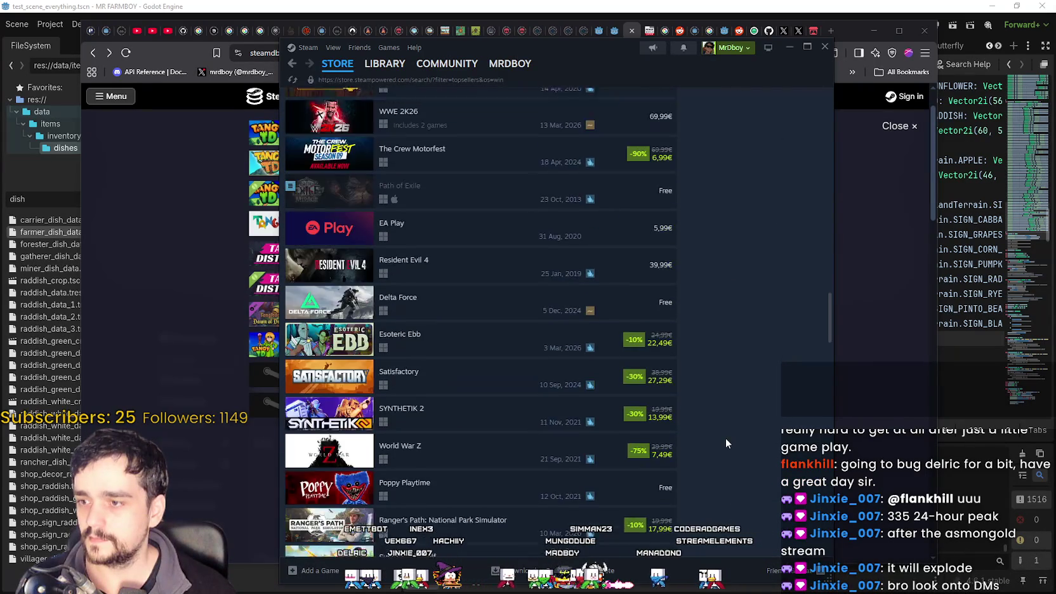
{"action": "scroll", "coordinate": [724, 438], "scroll_direction": "down", "scroll_amount": 5}
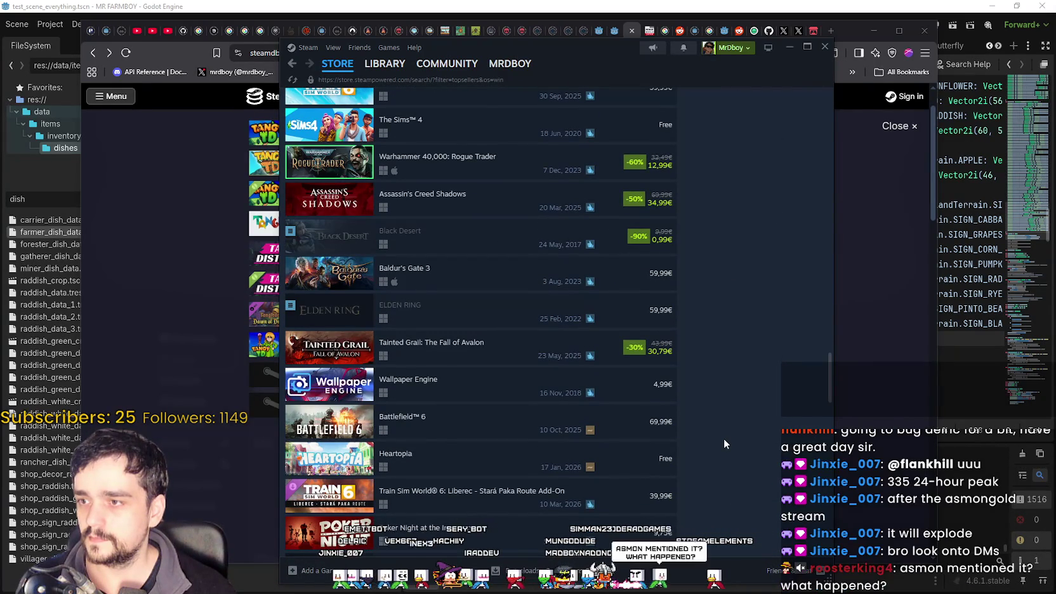
{"action": "scroll", "coordinate": [724, 444], "scroll_direction": "down", "scroll_amount": 5}
{"action": "scroll", "coordinate": [723, 441], "scroll_direction": "down", "scroll_amount": 3}
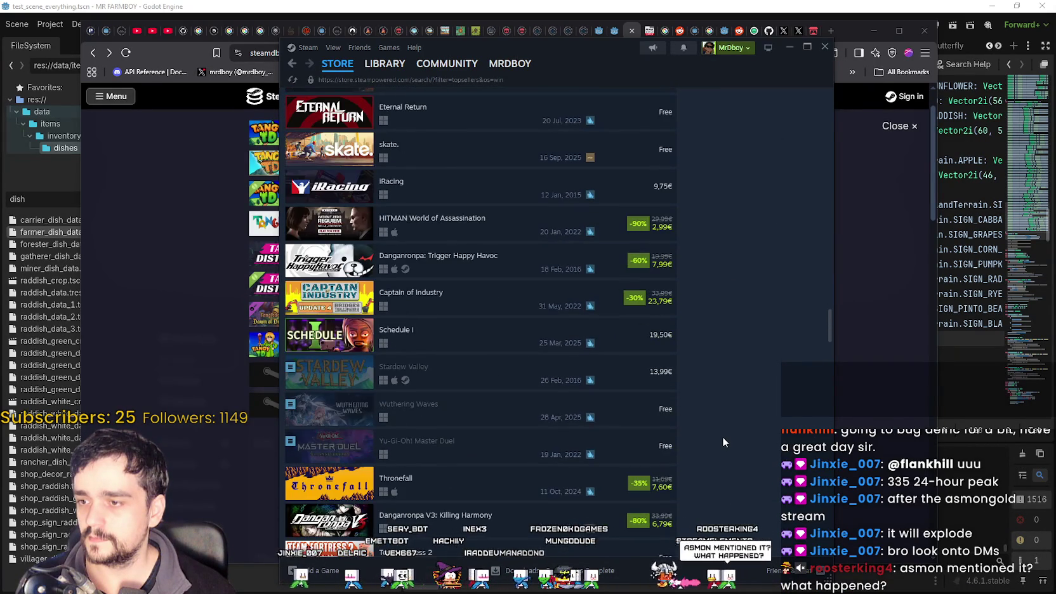
{"action": "scroll", "coordinate": [723, 438], "scroll_direction": "down", "scroll_amount": 5}
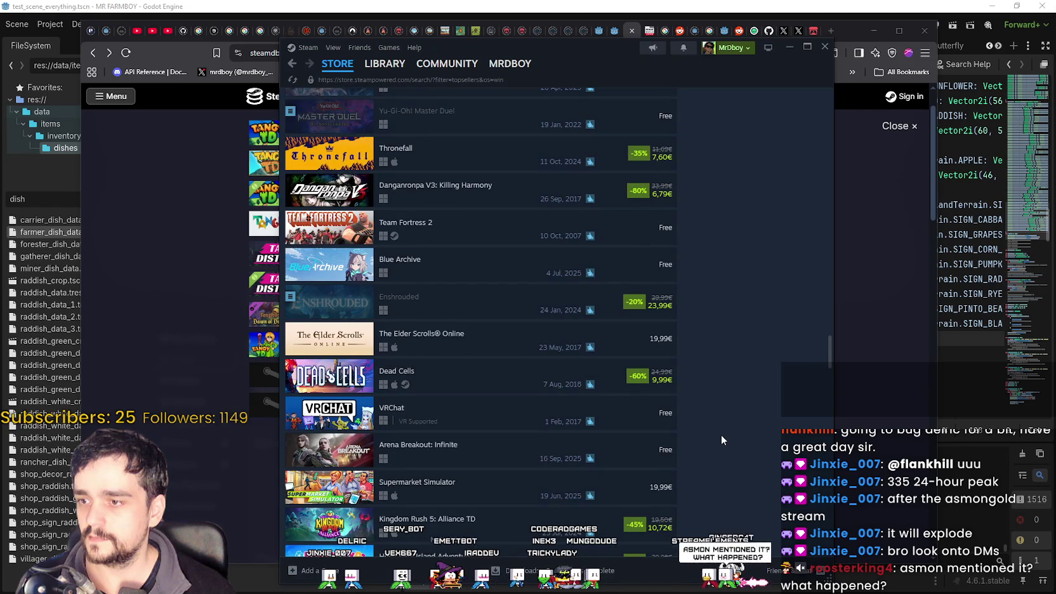
{"action": "scroll", "coordinate": [722, 440], "scroll_direction": "down", "scroll_amount": 4}
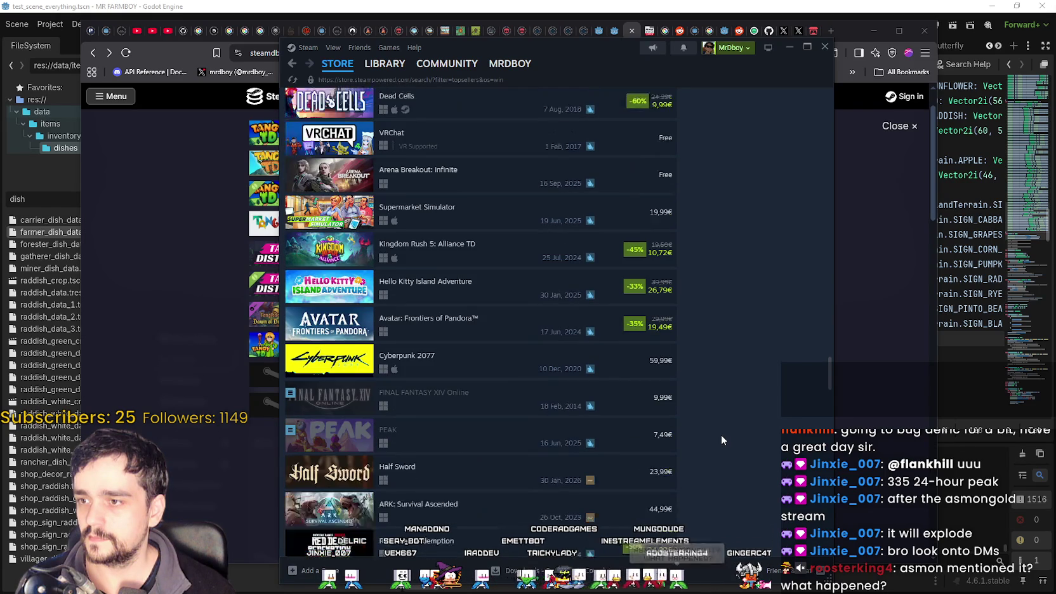
{"action": "scroll", "coordinate": [722, 438], "scroll_direction": "down", "scroll_amount": 6}
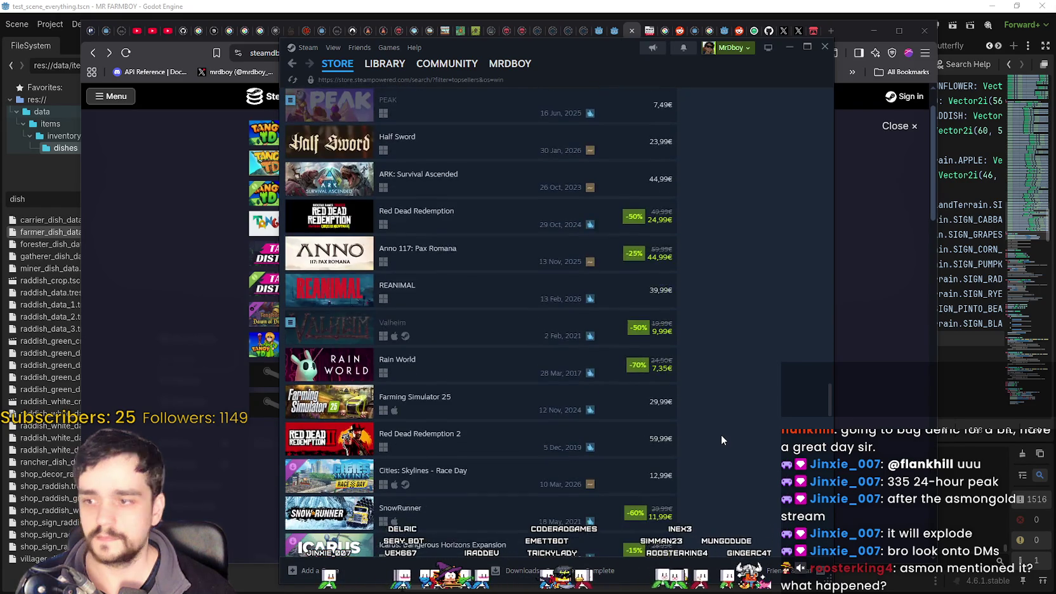
{"action": "scroll", "coordinate": [722, 437], "scroll_direction": "down", "scroll_amount": 10}
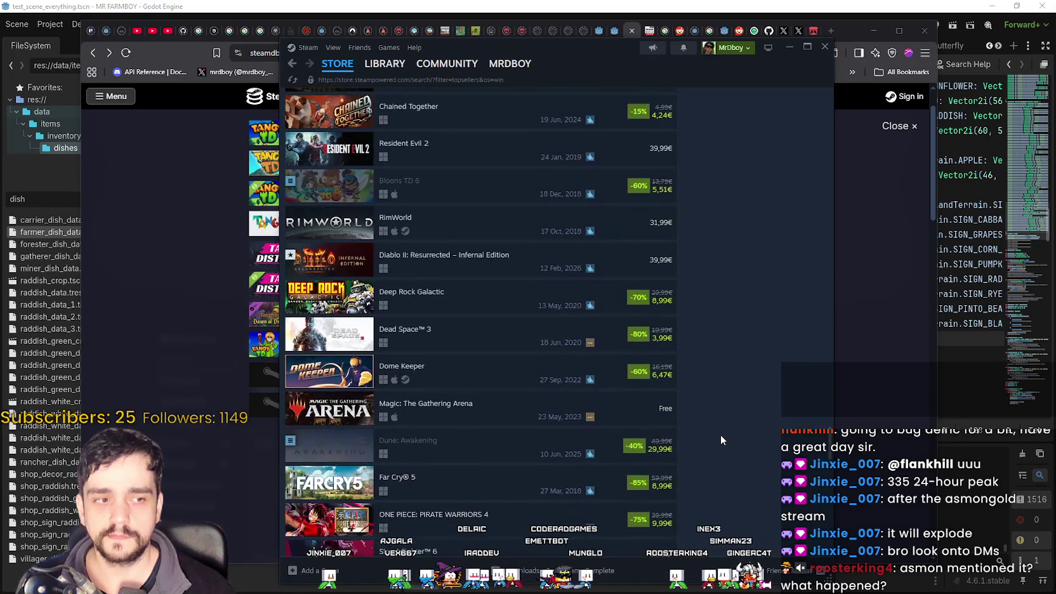
{"action": "scroll", "coordinate": [721, 434], "scroll_direction": "down", "scroll_amount": 6}
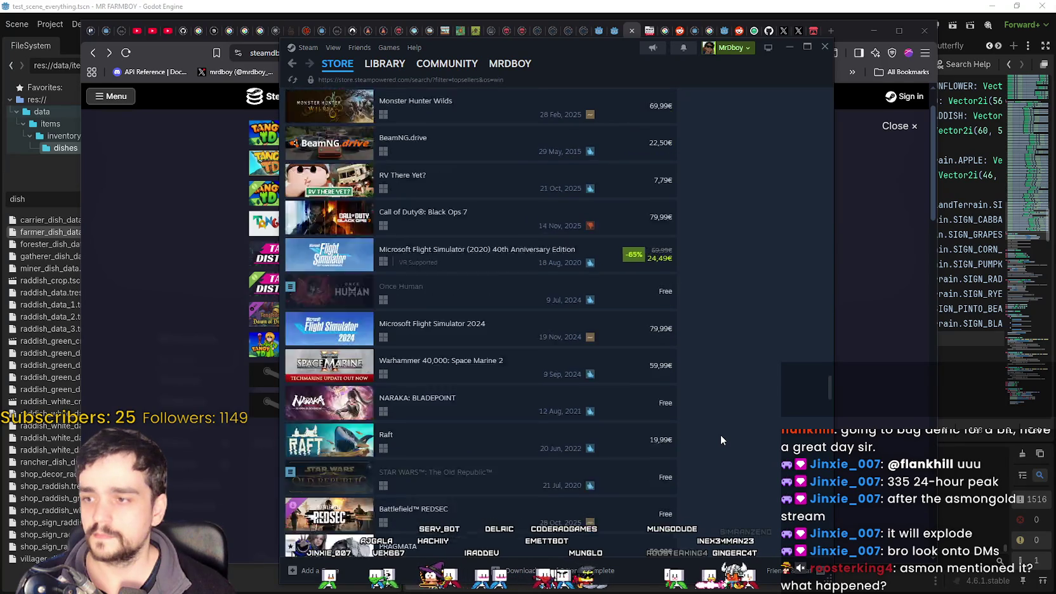
{"action": "scroll", "coordinate": [717, 436], "scroll_direction": "down", "scroll_amount": 20}
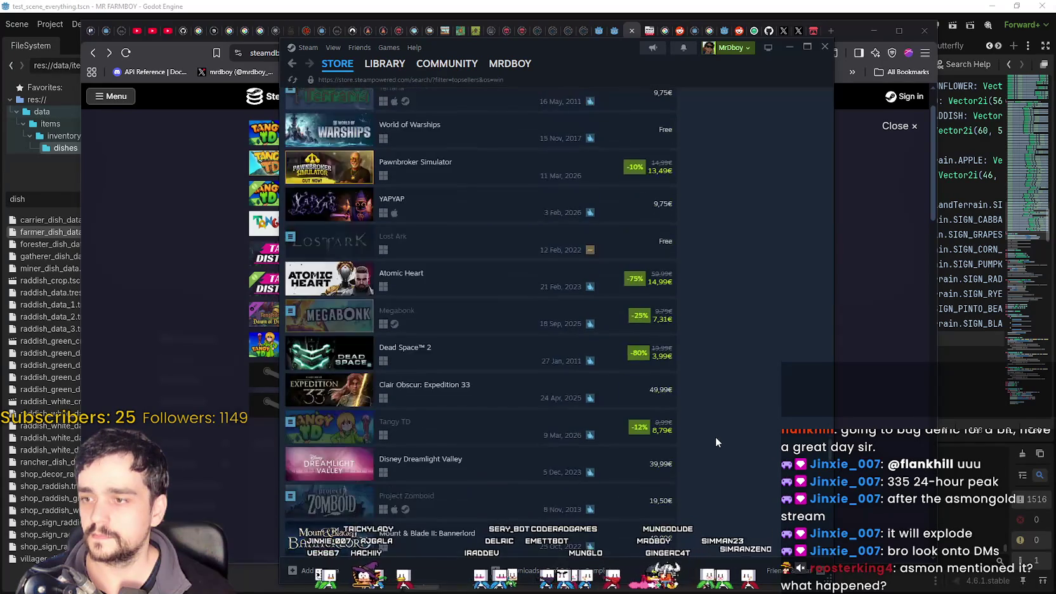
{"action": "scroll", "coordinate": [716, 441], "scroll_direction": "down", "scroll_amount": 20}
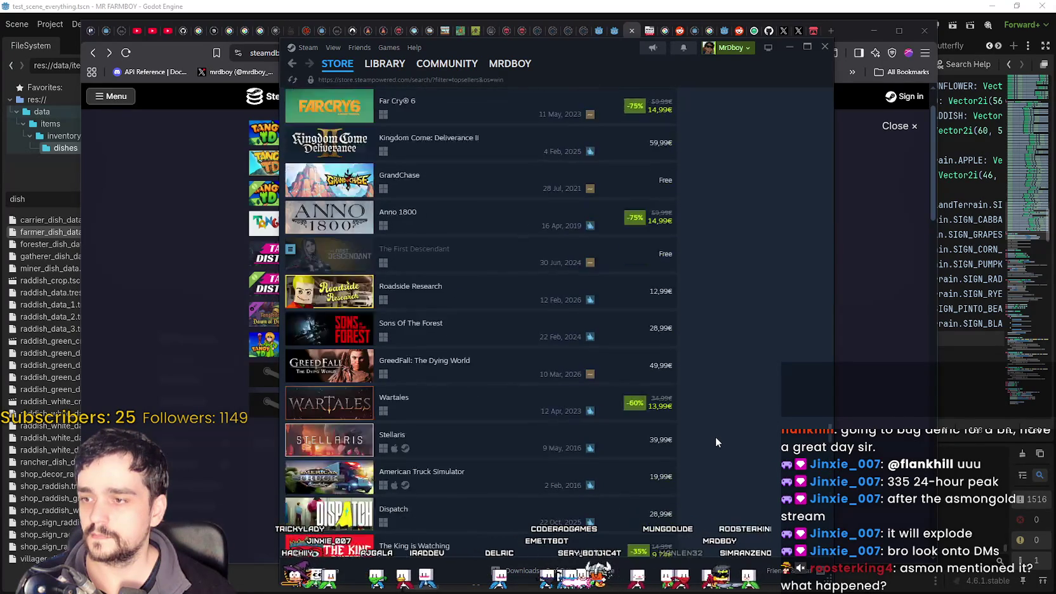
{"action": "scroll", "coordinate": [716, 442], "scroll_direction": "down", "scroll_amount": 20}
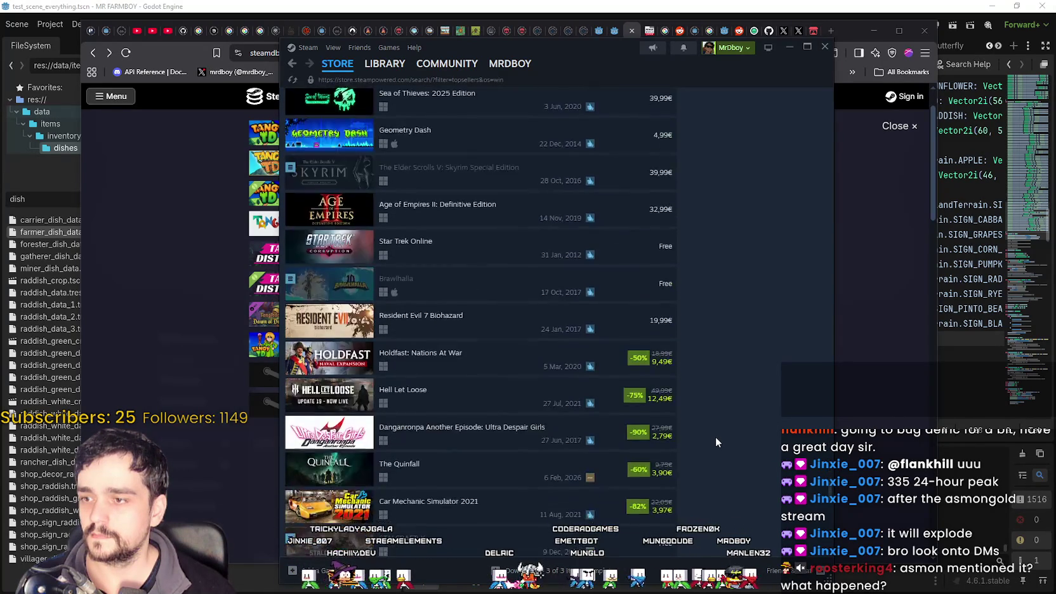
{"action": "scroll", "coordinate": [715, 437], "scroll_direction": "down", "scroll_amount": 20}
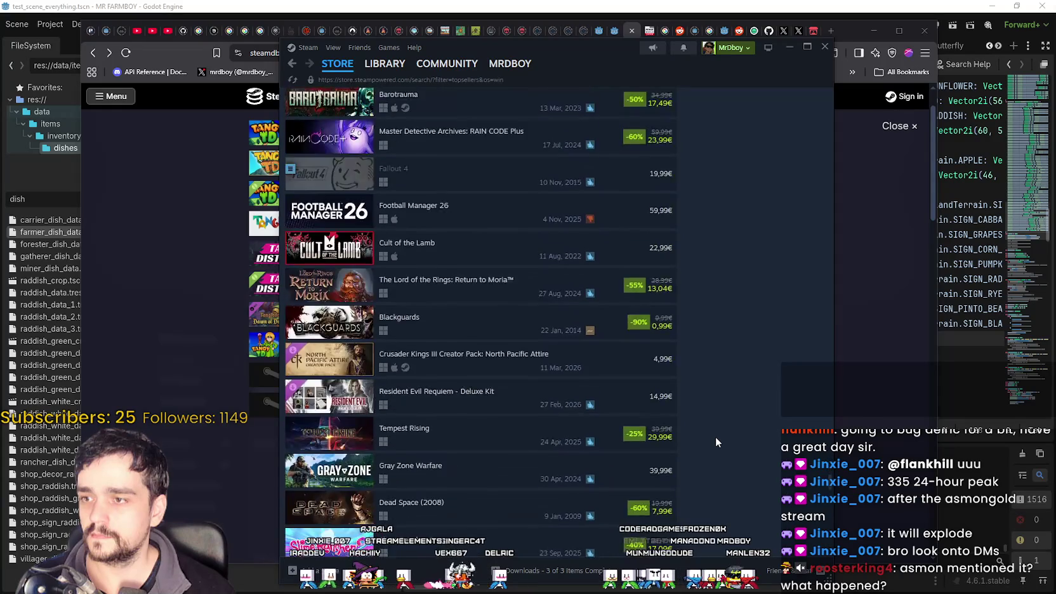
{"action": "scroll", "coordinate": [716, 437], "scroll_direction": "down", "scroll_amount": 20}
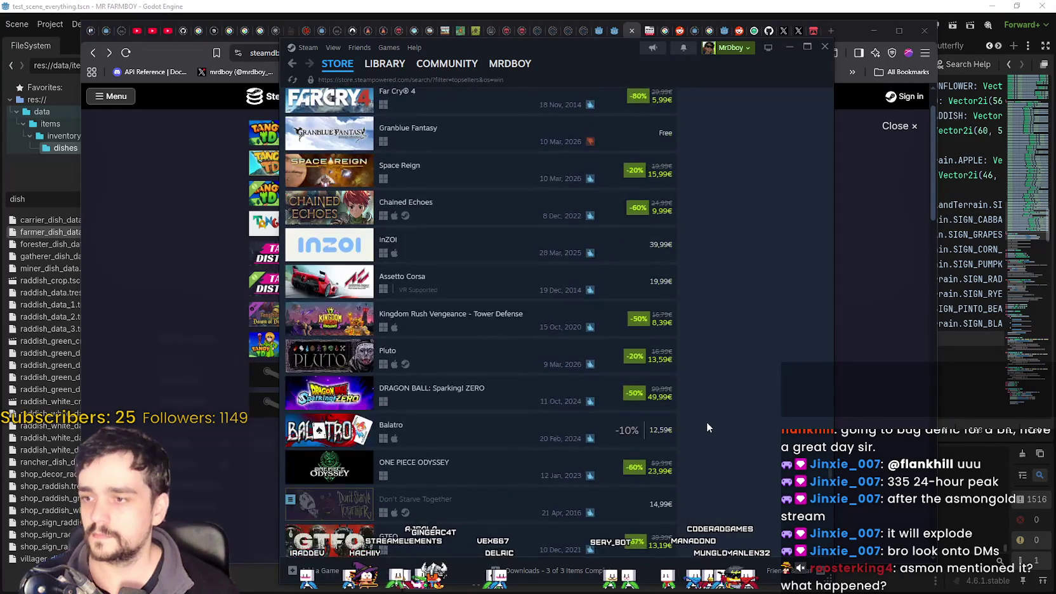
{"action": "scroll", "coordinate": [707, 426], "scroll_direction": "down", "scroll_amount": 20}
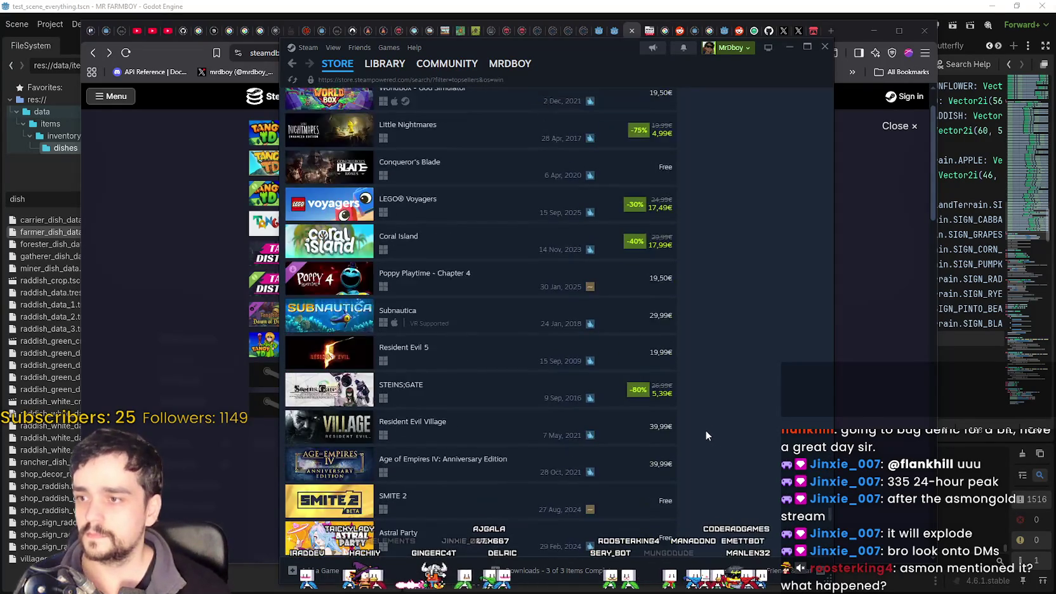
{"action": "scroll", "coordinate": [698, 429], "scroll_direction": "down", "scroll_amount": 15}
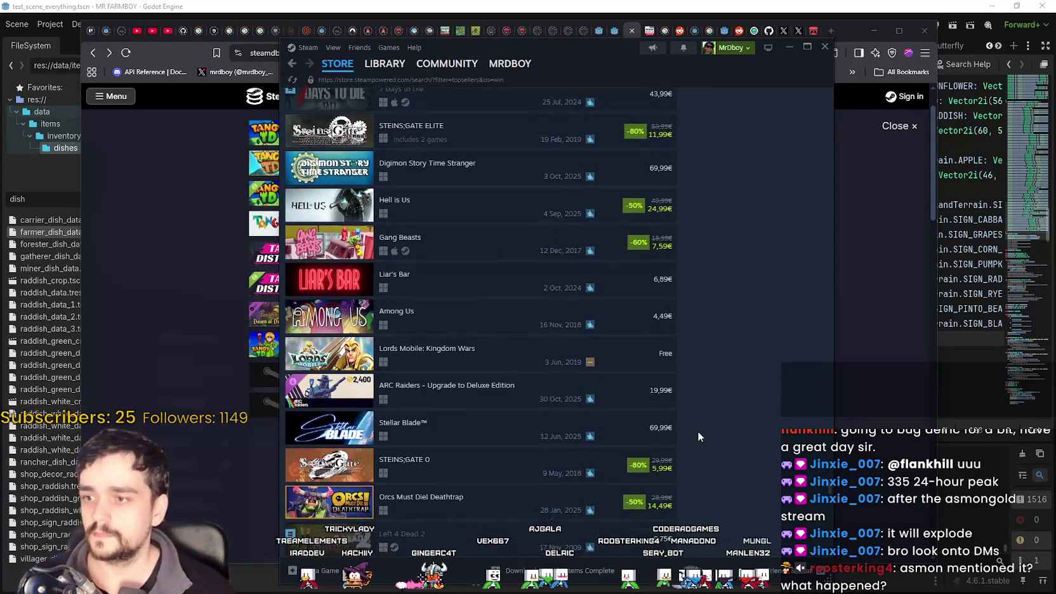
{"action": "scroll", "coordinate": [695, 432], "scroll_direction": "down", "scroll_amount": 15}
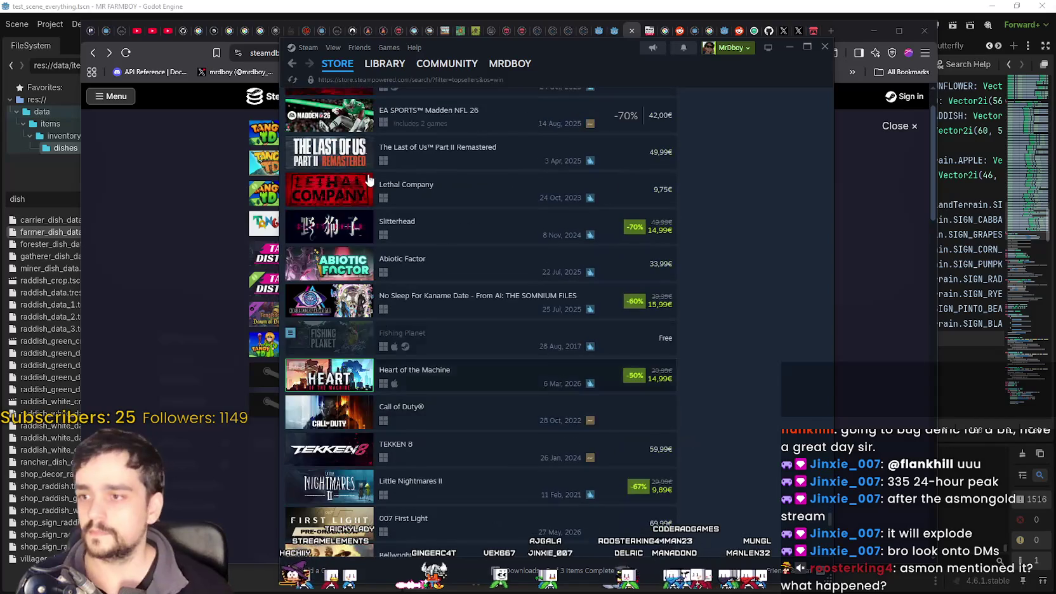
Return to the store front, glance at the game library, then go back to the store
{"action": "mouse_move", "coordinate": [346, 69]}
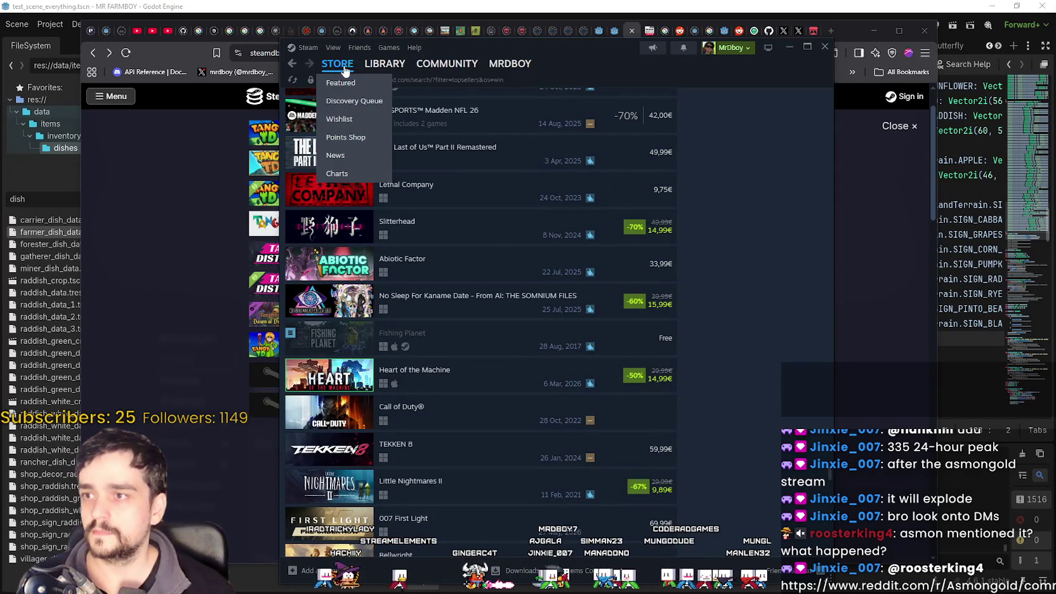
{"action": "left_click", "coordinate": [360, 66]}
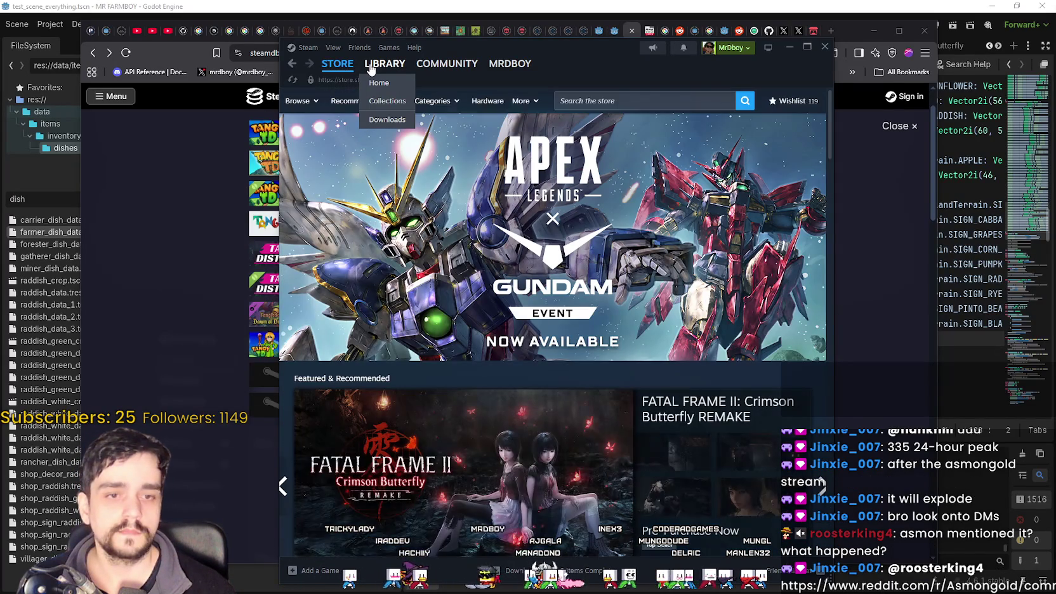
{"action": "left_click", "coordinate": [371, 68]}
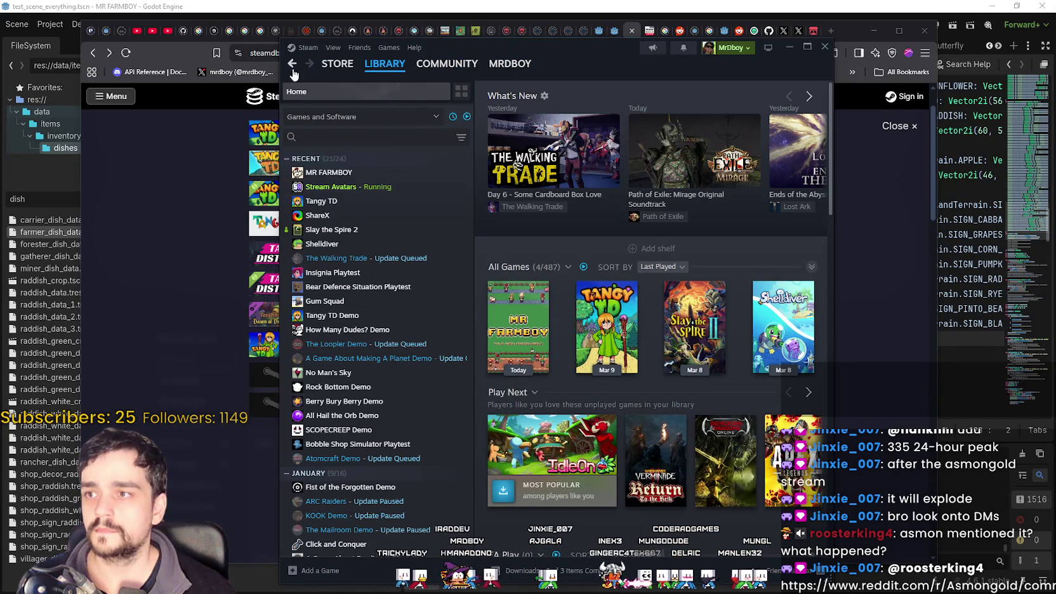
{"action": "left_click", "coordinate": [291, 66]}
Step through the featured games carousel and discounts pages, then close the Steam client
{"action": "scroll", "coordinate": [556, 266], "scroll_direction": "down", "scroll_amount": 3}
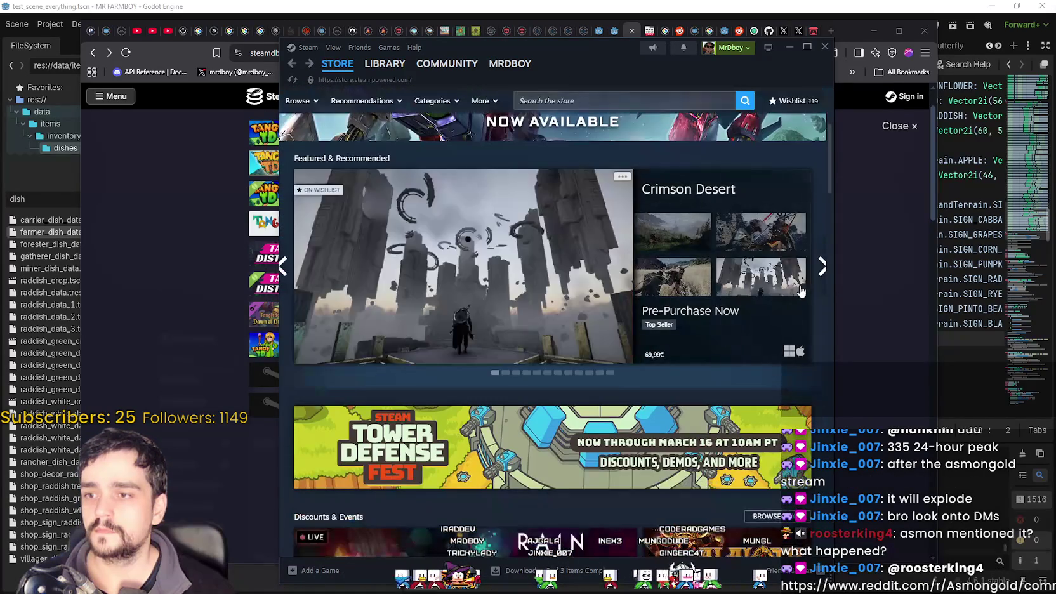
{"action": "left_click", "coordinate": [821, 266]}
{"action": "left_click", "coordinate": [821, 265]}
{"action": "left_click", "coordinate": [821, 266]}
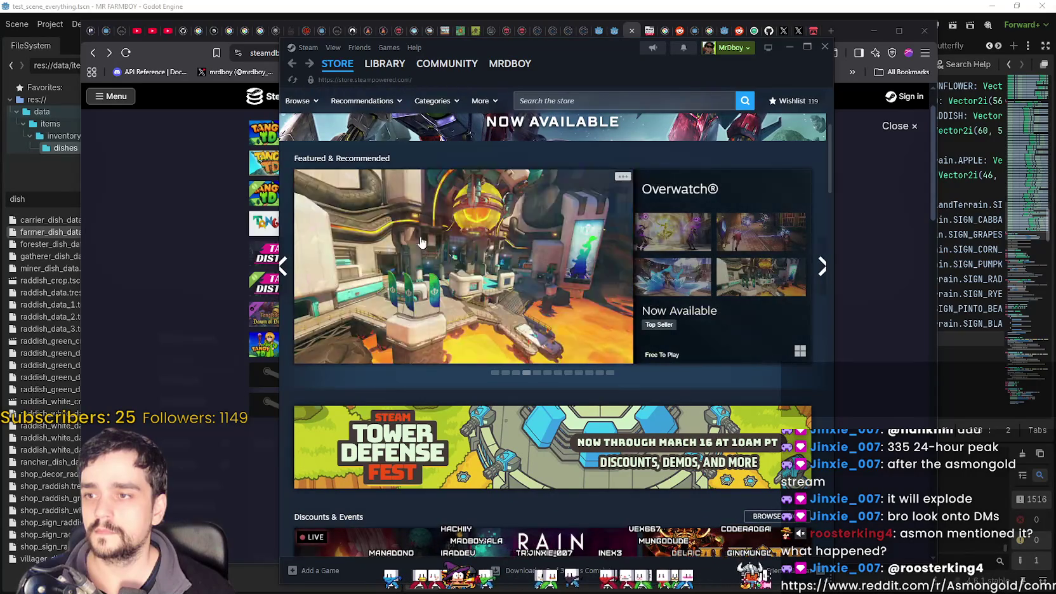
{"action": "left_click", "coordinate": [282, 265]}
{"action": "scroll", "coordinate": [828, 267], "scroll_direction": "down", "scroll_amount": 5}
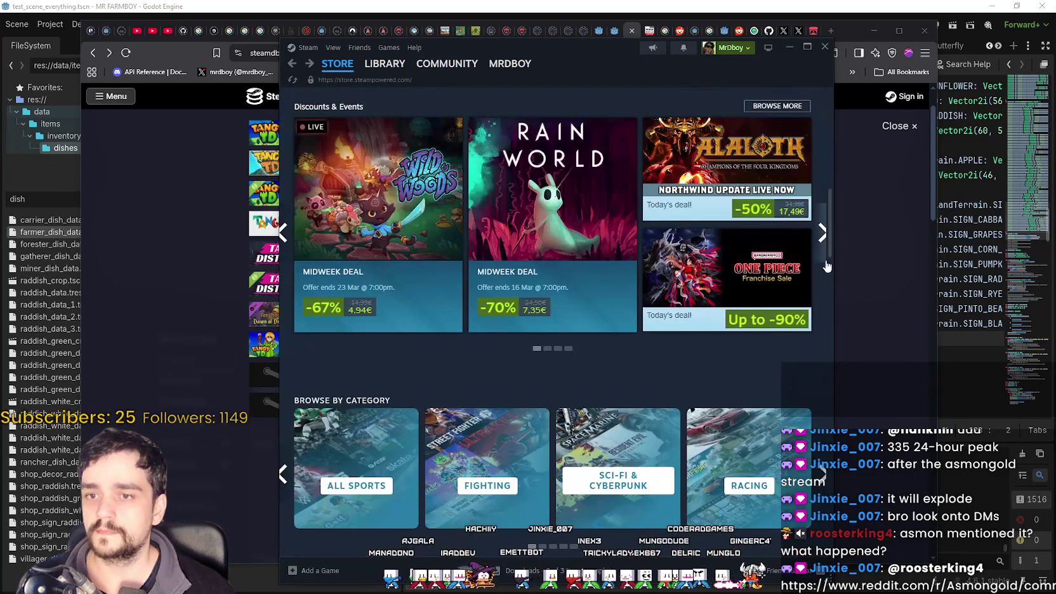
{"action": "left_click", "coordinate": [822, 246]}
{"action": "left_click", "coordinate": [825, 48]}
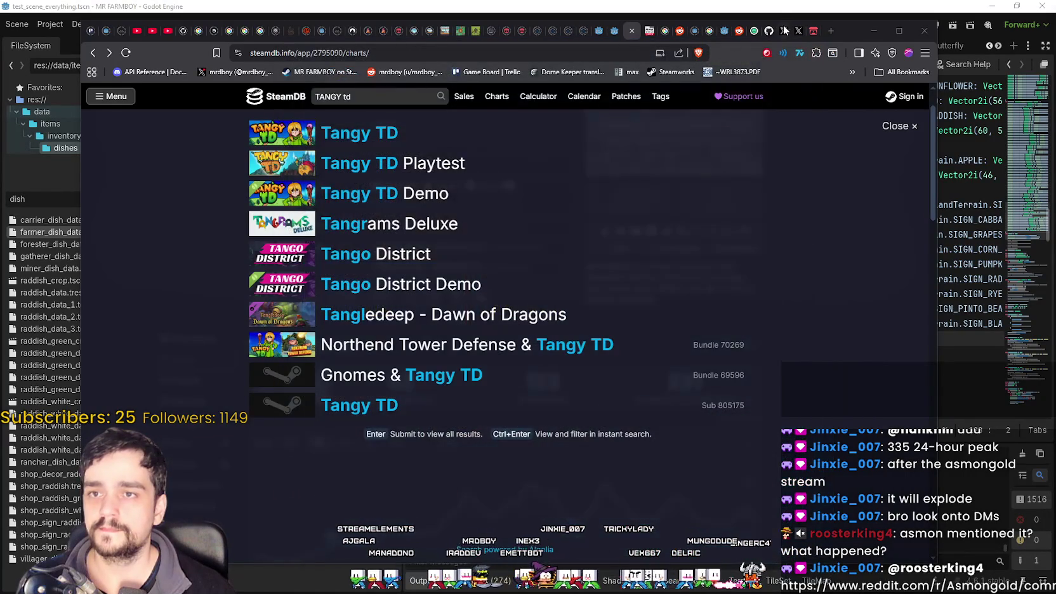
Switch to X notifications and open the post about the game's release
{"action": "left_click", "coordinate": [784, 30]}
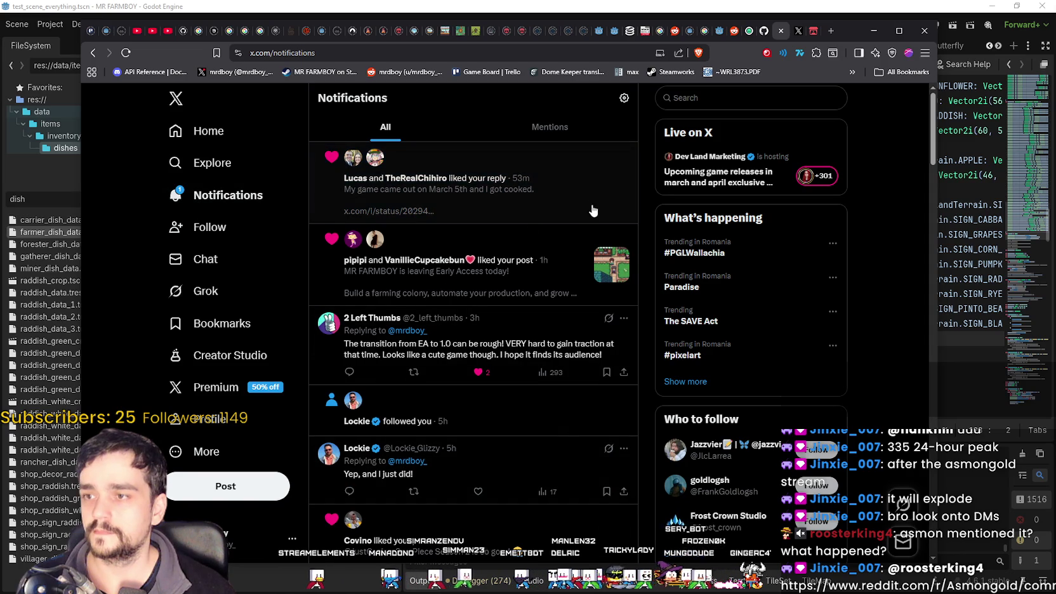
{"action": "mouse_move", "coordinate": [354, 166]}
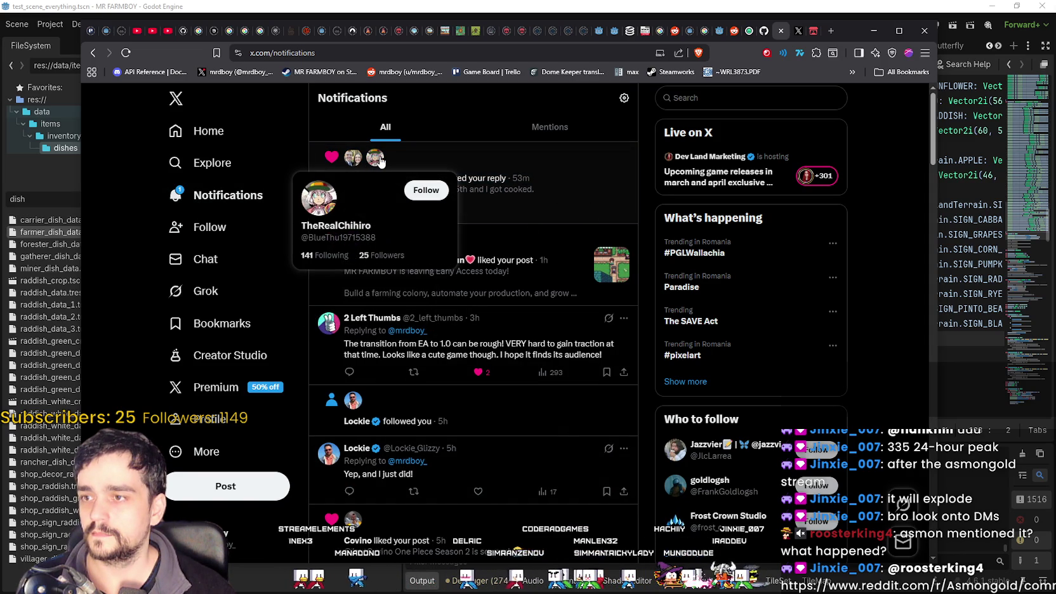
{"action": "left_click", "coordinate": [547, 174]}
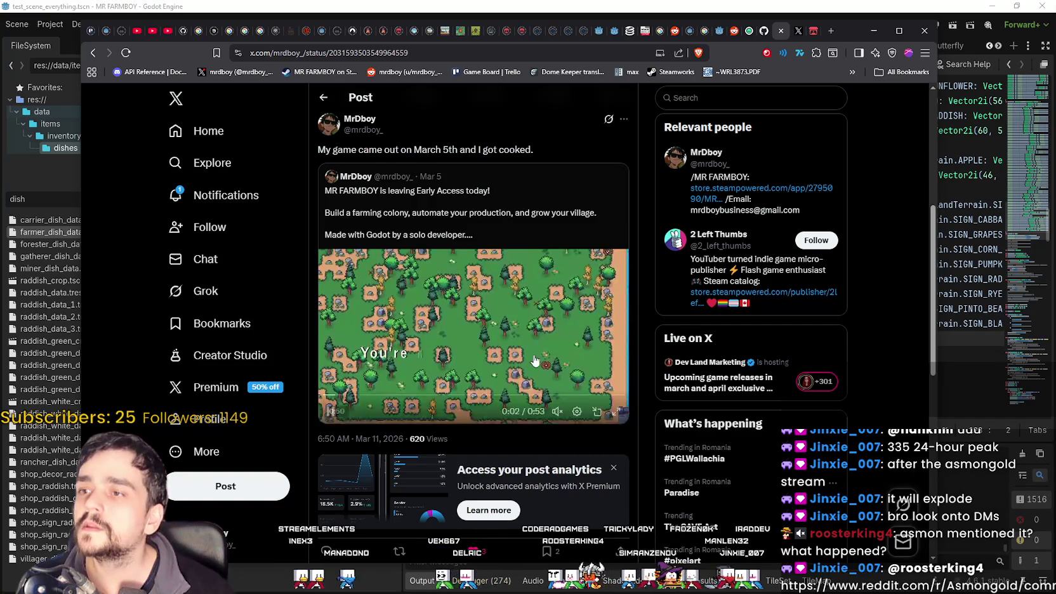
Scroll through the release post, then return to the Notifications page
{"action": "scroll", "coordinate": [574, 384], "scroll_direction": "up", "scroll_amount": 1}
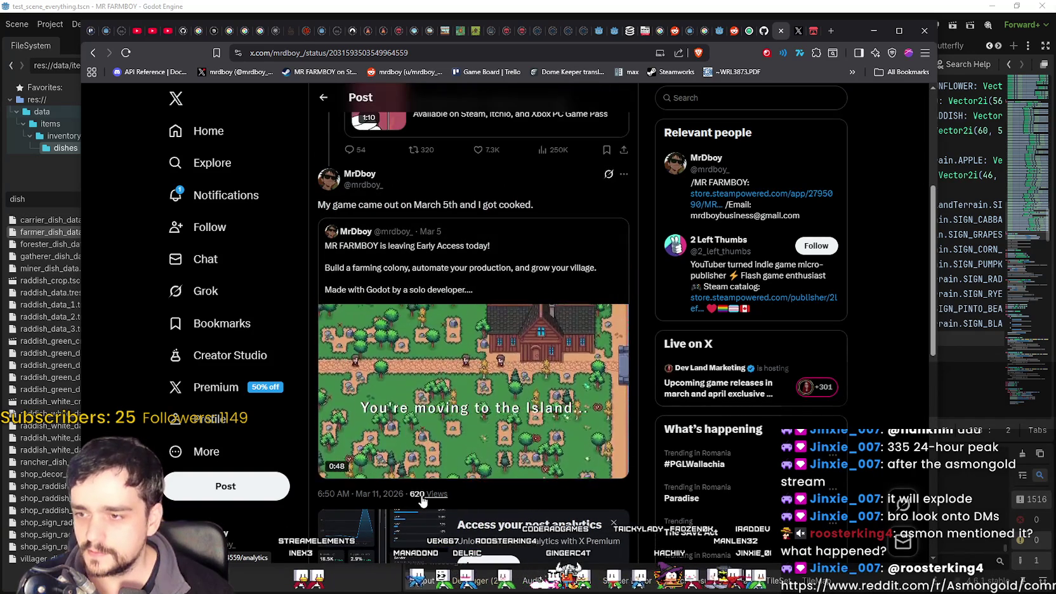
{"action": "scroll", "coordinate": [423, 502], "scroll_direction": "down", "scroll_amount": 3}
{"action": "scroll", "coordinate": [693, 485], "scroll_direction": "up", "scroll_amount": 1}
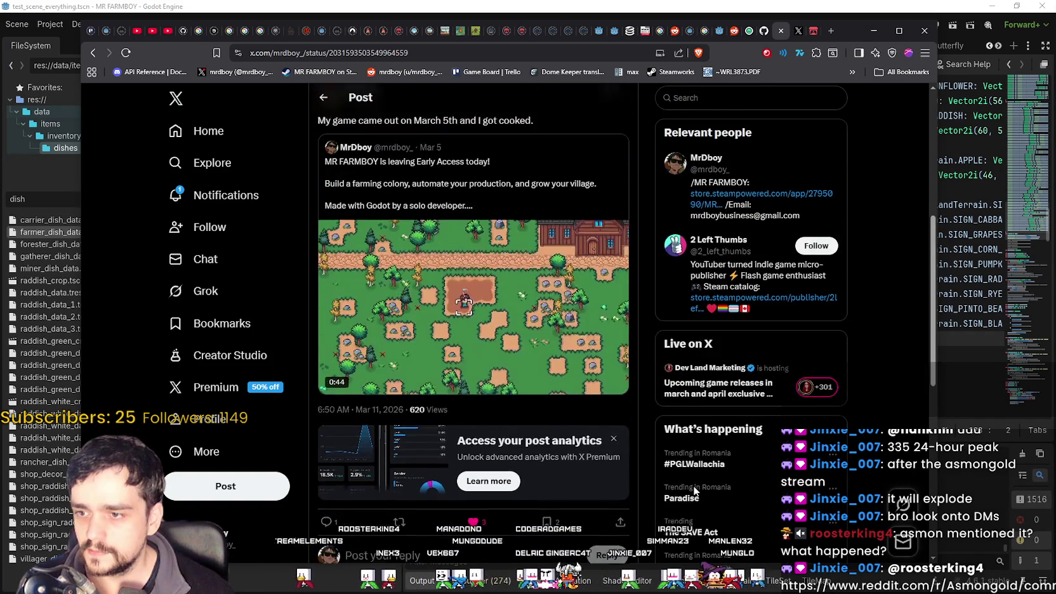
{"action": "scroll", "coordinate": [691, 487], "scroll_direction": "down", "scroll_amount": 2}
{"action": "scroll", "coordinate": [423, 496], "scroll_direction": "up", "scroll_amount": 4}
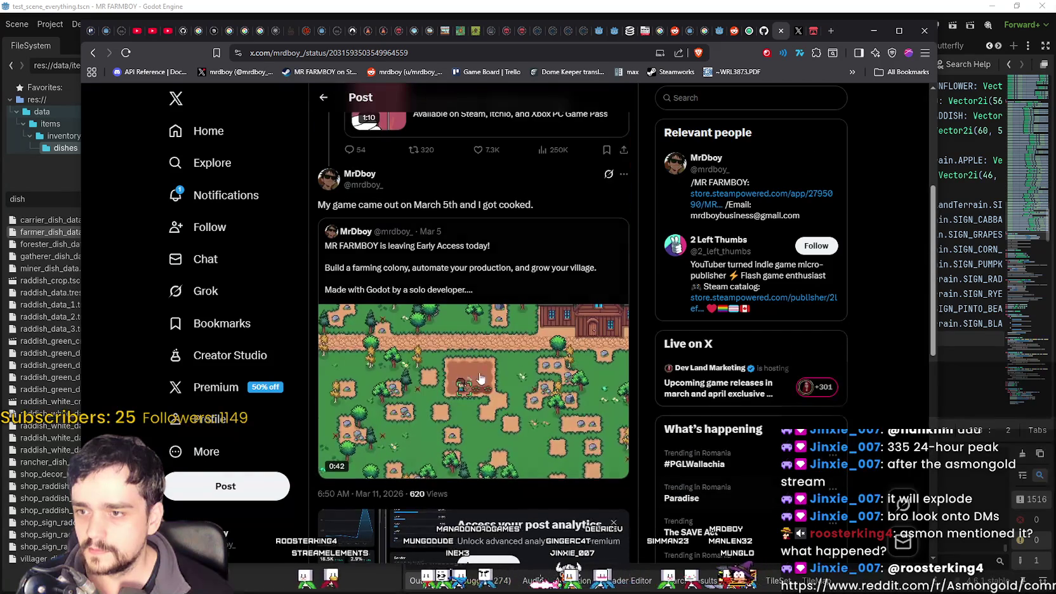
{"action": "scroll", "coordinate": [551, 451], "scroll_direction": "up", "scroll_amount": 3}
{"action": "scroll", "coordinate": [550, 451], "scroll_direction": "up", "scroll_amount": 1}
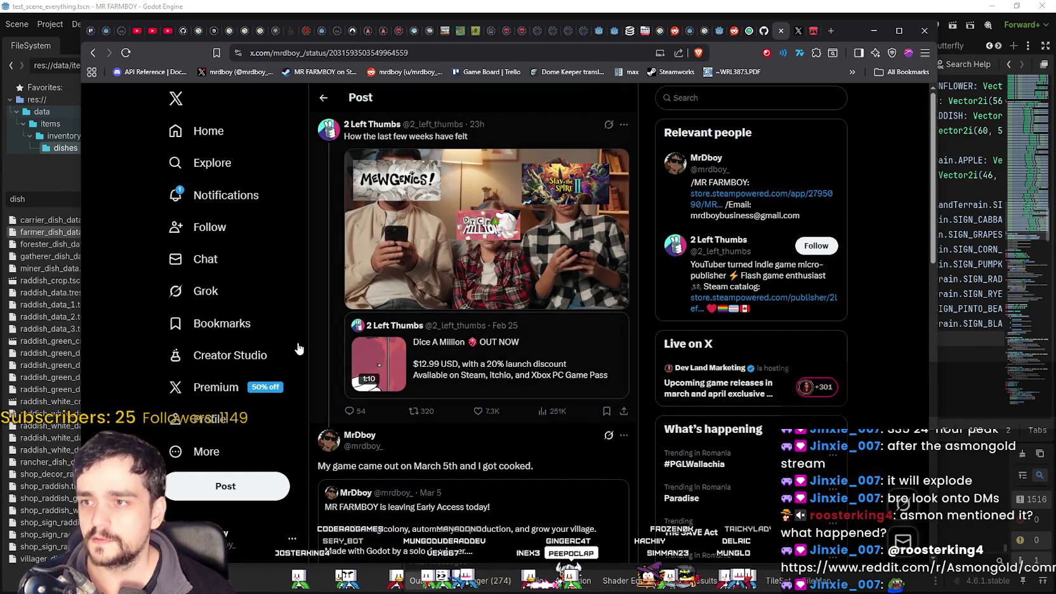
{"action": "left_click", "coordinate": [234, 195]}
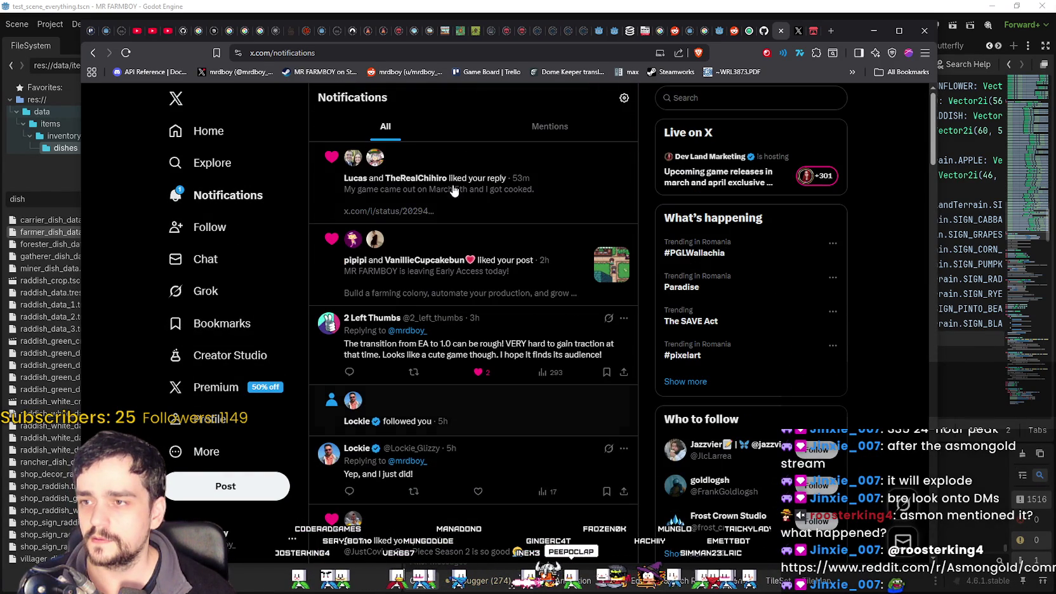
Open a notification's linked page, then go back to the notifications list
{"action": "mouse_move", "coordinate": [353, 159]}
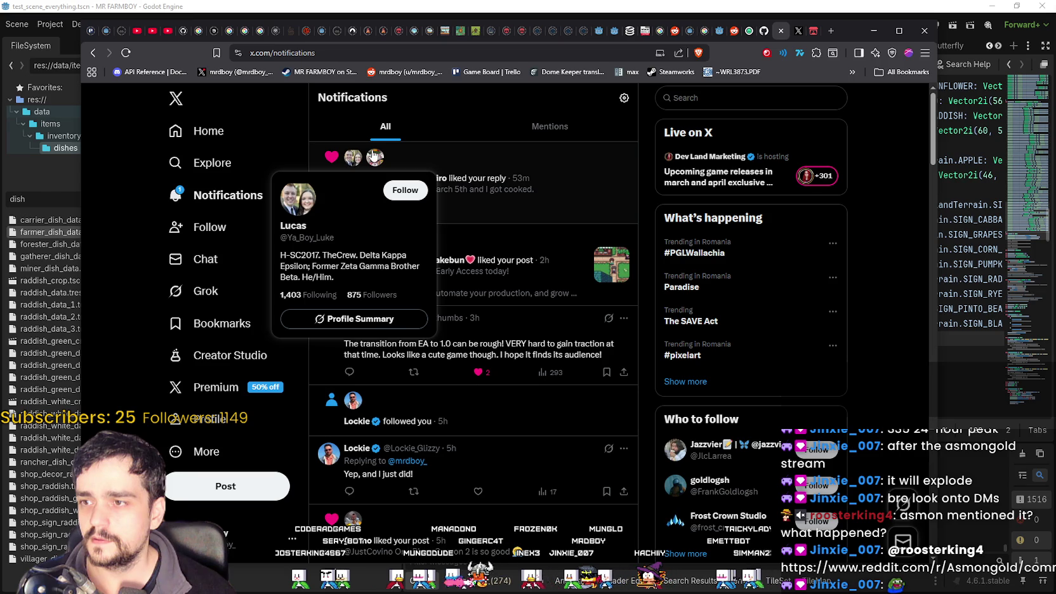
{"action": "left_click", "coordinate": [212, 427]}
{"action": "left_click", "coordinate": [229, 197]}
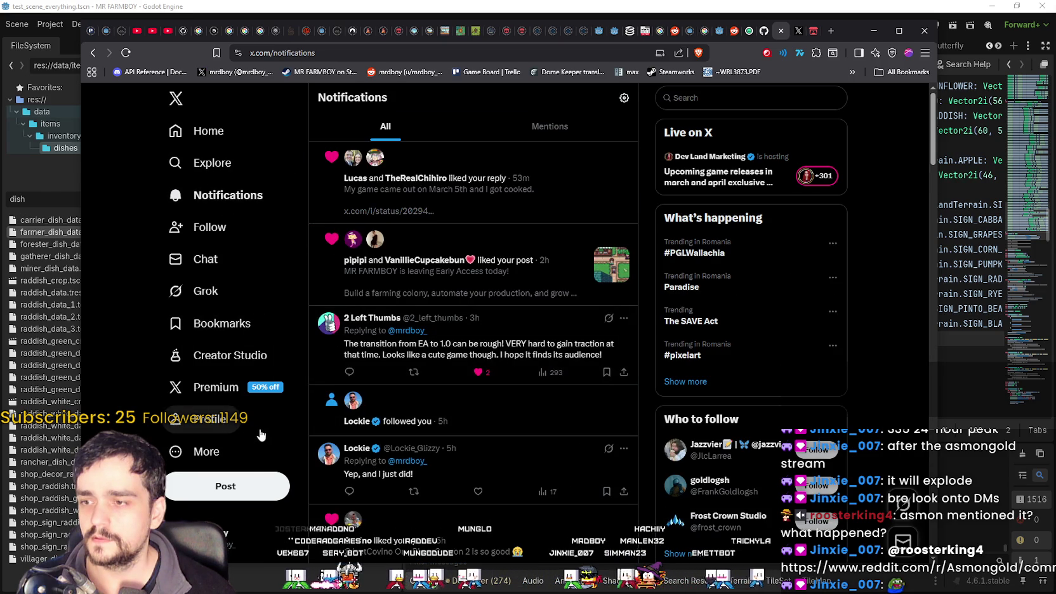
View your profile's pinned MR FARMBOY post, then bring the Reddit thread window forward and move it aside
{"action": "left_click", "coordinate": [223, 422]}
{"action": "scroll", "coordinate": [571, 444], "scroll_direction": "down", "scroll_amount": 5}
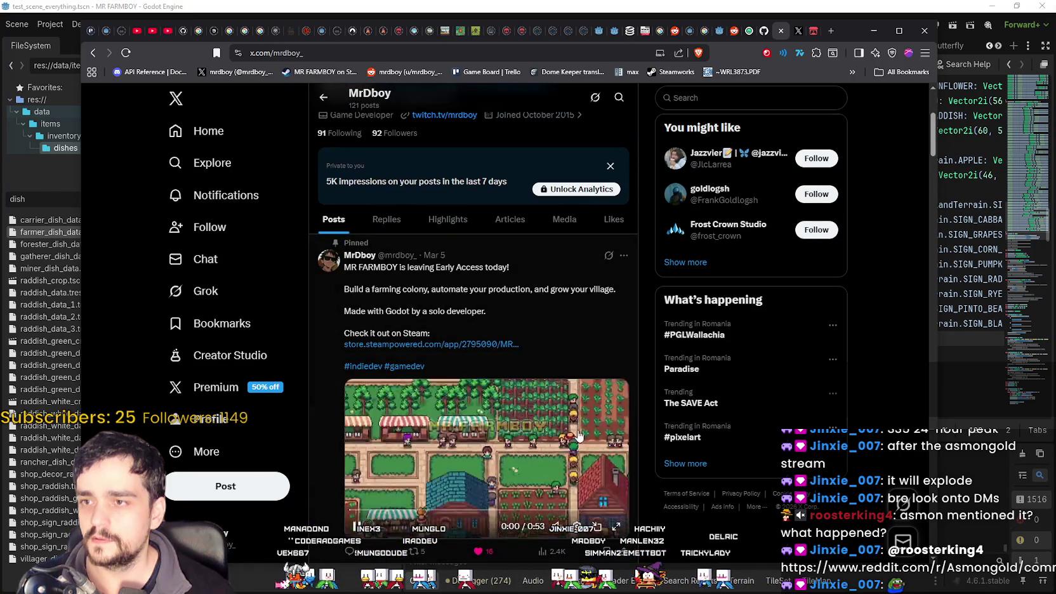
{"action": "scroll", "coordinate": [589, 371], "scroll_direction": "down", "scroll_amount": 2}
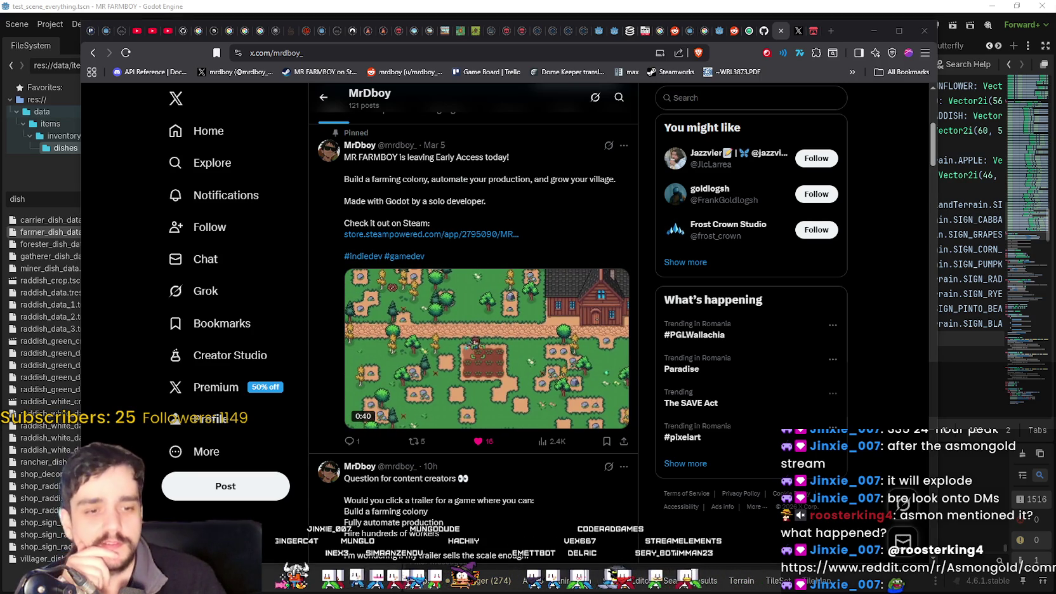
{"action": "key", "text": "alt+Tab"}
{"action": "left_click_drag", "start_coordinate": [415, 80], "coordinate": [1055, 80]}
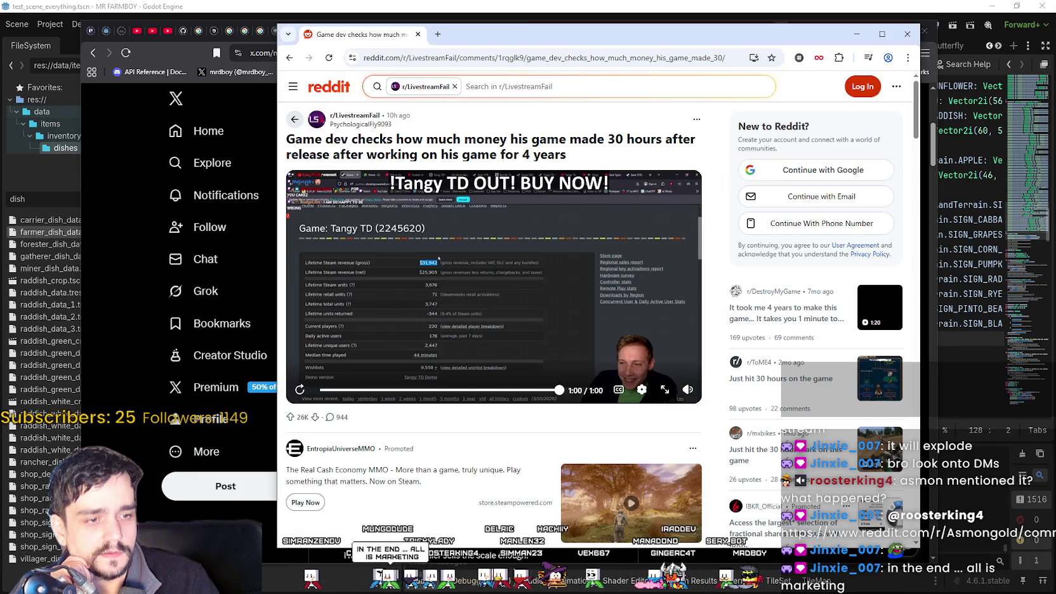
Load the Japanese gaming channel's YouTube page in a new tab and show its Videos
{"action": "left_click", "coordinate": [437, 35]}
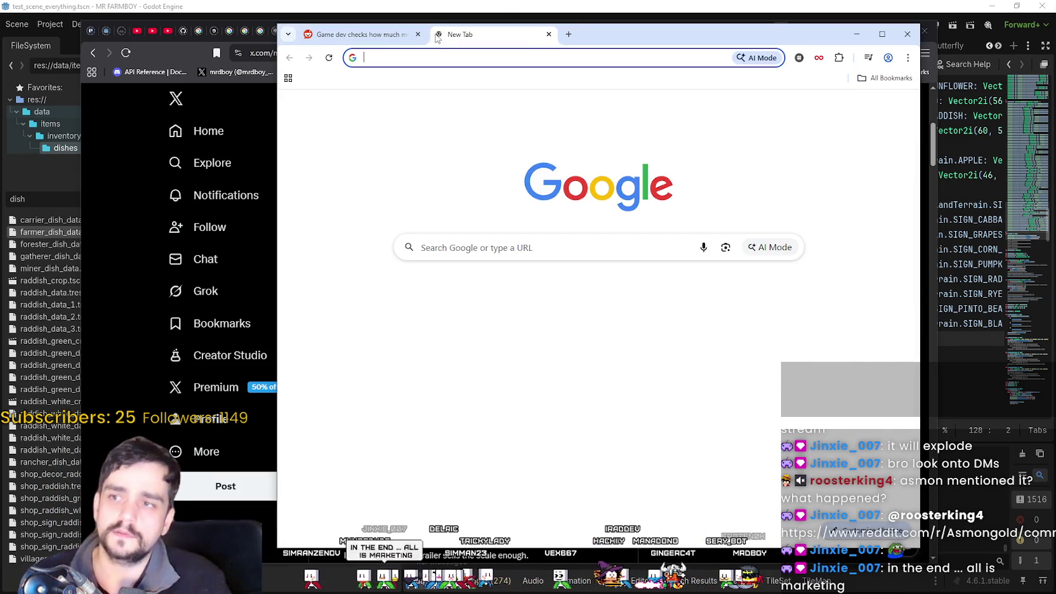
{"action": "type", "text": "https://www.youtube.com/user/tomo0723sw"}
{"action": "key", "text": "Return"}
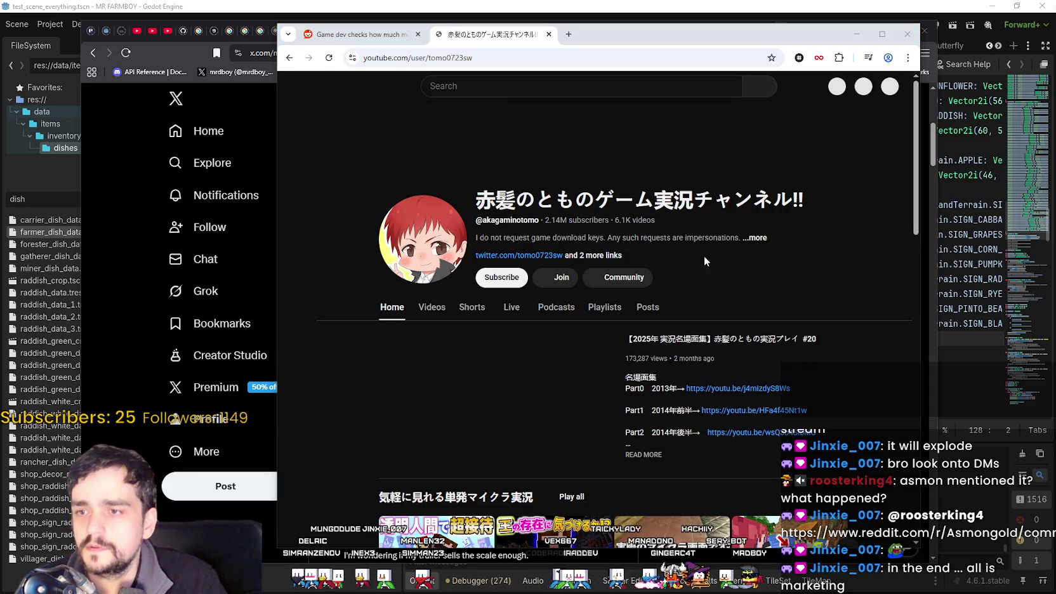
{"action": "left_click", "coordinate": [444, 309]}
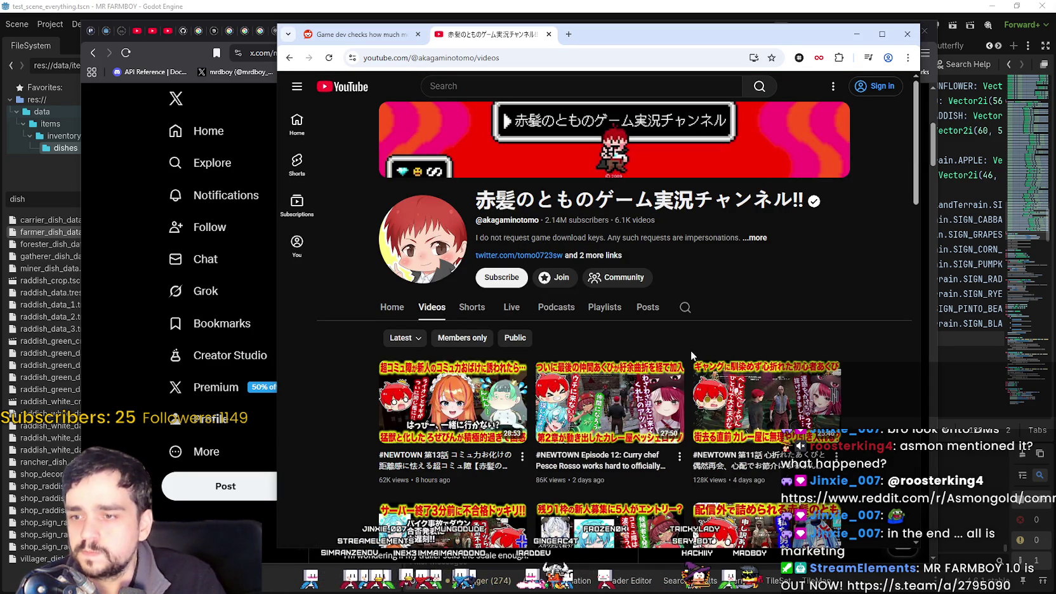
Read the channel's About details (2.14M subscribers, 6,189 videos), close them, and scroll the videos
{"action": "left_click", "coordinate": [750, 244]}
{"action": "scroll", "coordinate": [677, 322], "scroll_direction": "down", "scroll_amount": 3}
{"action": "scroll", "coordinate": [679, 322], "scroll_direction": "up", "scroll_amount": 3}
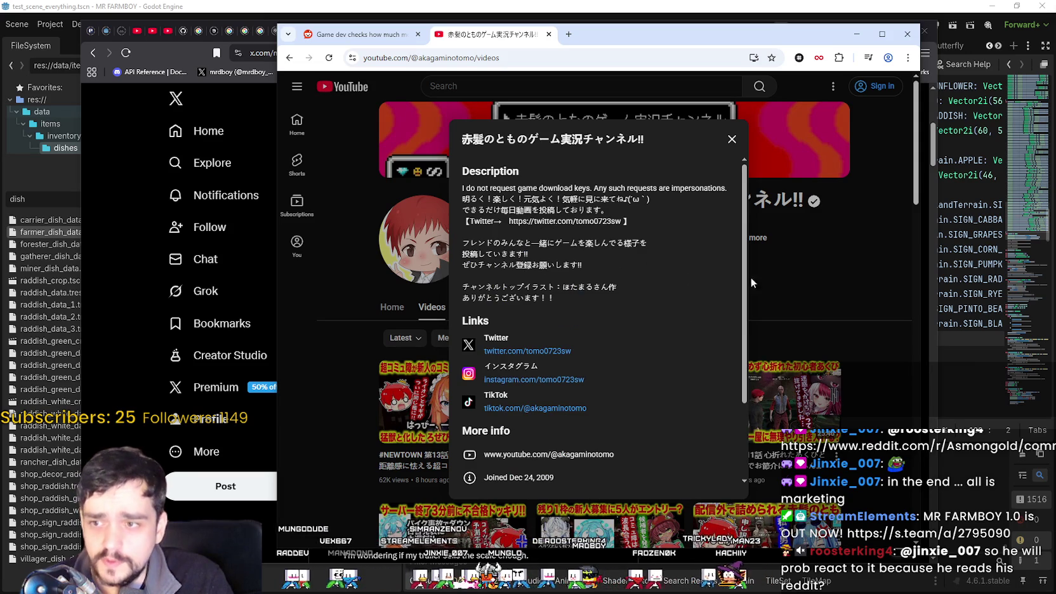
{"action": "scroll", "coordinate": [621, 356], "scroll_direction": "down", "scroll_amount": 2}
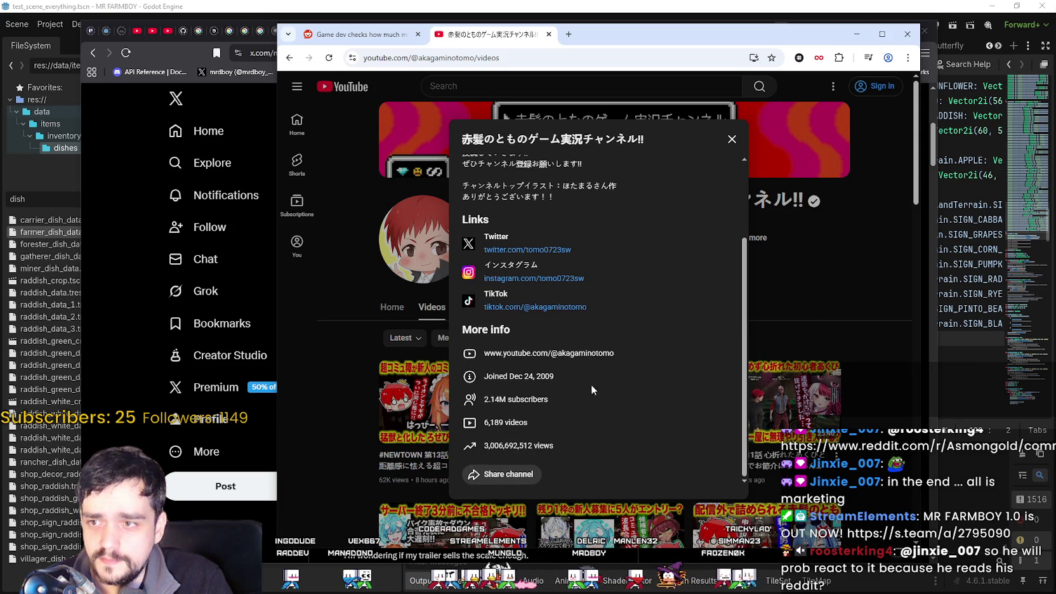
{"action": "left_click", "coordinate": [832, 293]}
{"action": "scroll", "coordinate": [792, 273], "scroll_direction": "down", "scroll_amount": 3}
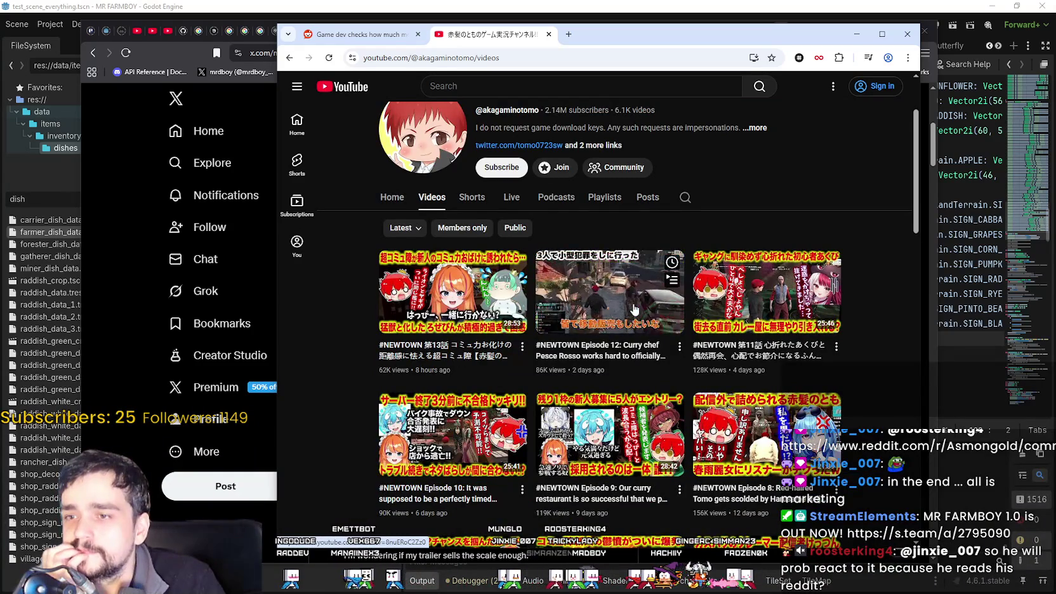
{"action": "scroll", "coordinate": [635, 309], "scroll_direction": "down", "scroll_amount": 2}
{"action": "scroll", "coordinate": [788, 395], "scroll_direction": "down", "scroll_amount": 8}
{"action": "scroll", "coordinate": [784, 389], "scroll_direction": "up", "scroll_amount": 12}
{"action": "scroll", "coordinate": [780, 384], "scroll_direction": "up", "scroll_amount": 1}
Reopen the channel's About details and open its linked Twitter/X profile in a new tab
{"action": "left_click", "coordinate": [751, 239]}
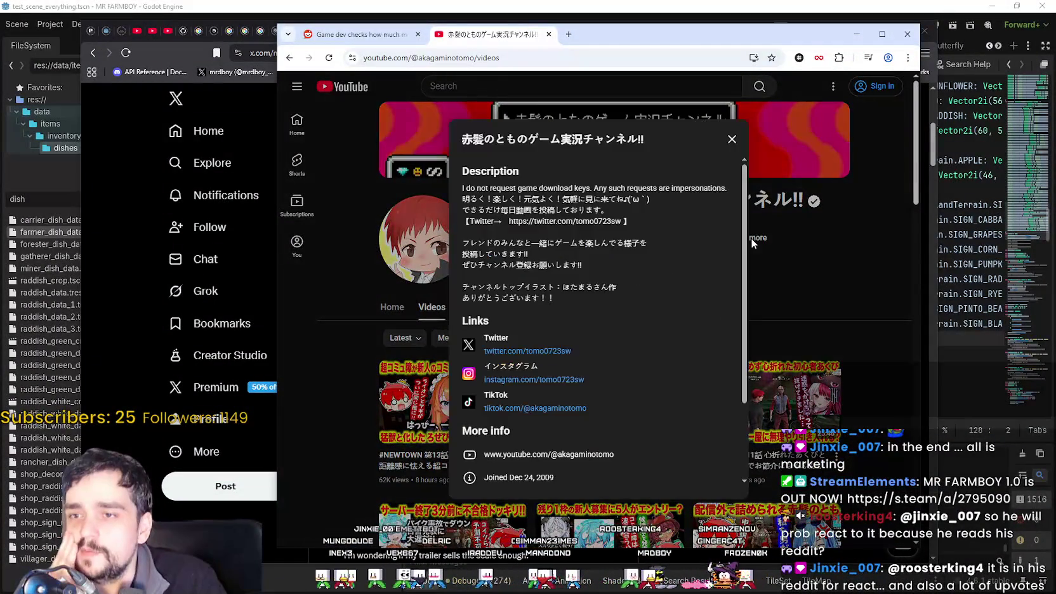
{"action": "scroll", "coordinate": [619, 303], "scroll_direction": "down", "scroll_amount": 3}
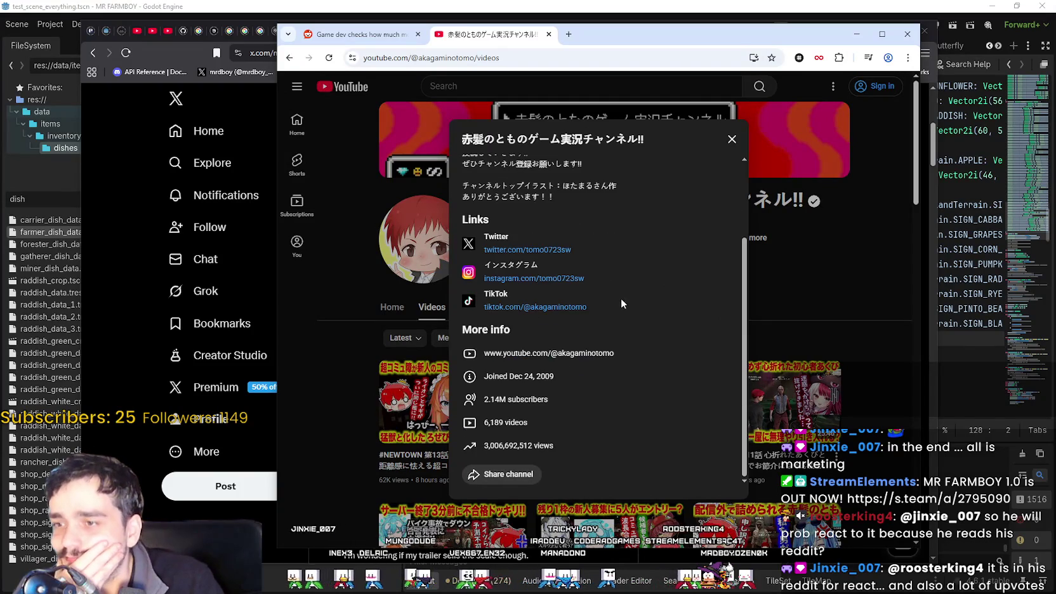
{"action": "left_click", "coordinate": [535, 251]}
{"action": "left_click", "coordinate": [501, 36]}
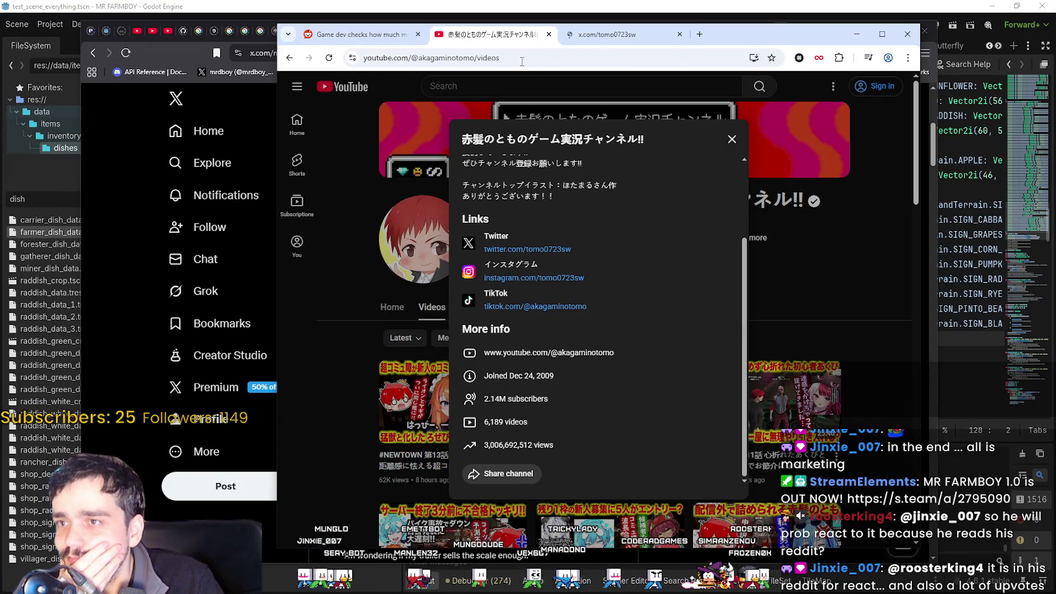
Close the channel details and read through the creator's X profile bio in the other tab
{"action": "left_click", "coordinate": [825, 260]}
{"action": "scroll", "coordinate": [824, 260], "scroll_direction": "down", "scroll_amount": 10}
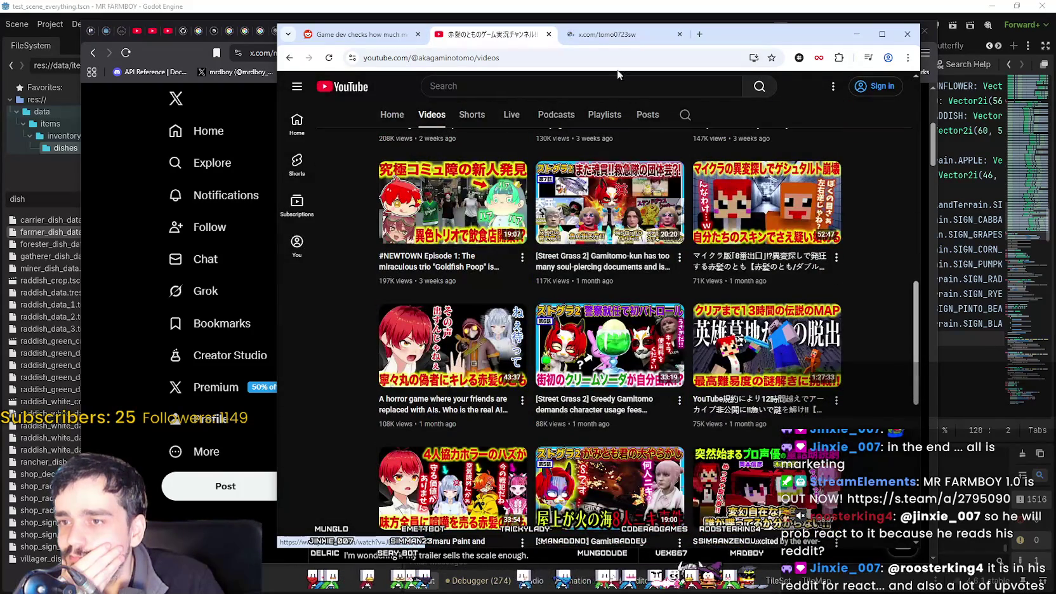
{"action": "key", "text": "ctrl+Tab"}
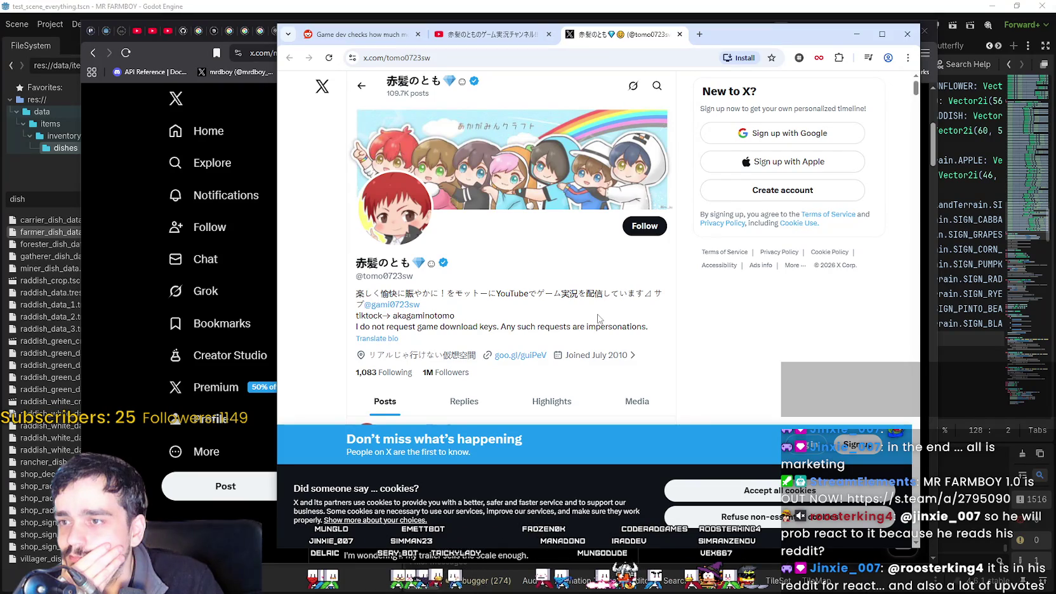
{"action": "scroll", "coordinate": [600, 317], "scroll_direction": "down", "scroll_amount": 2}
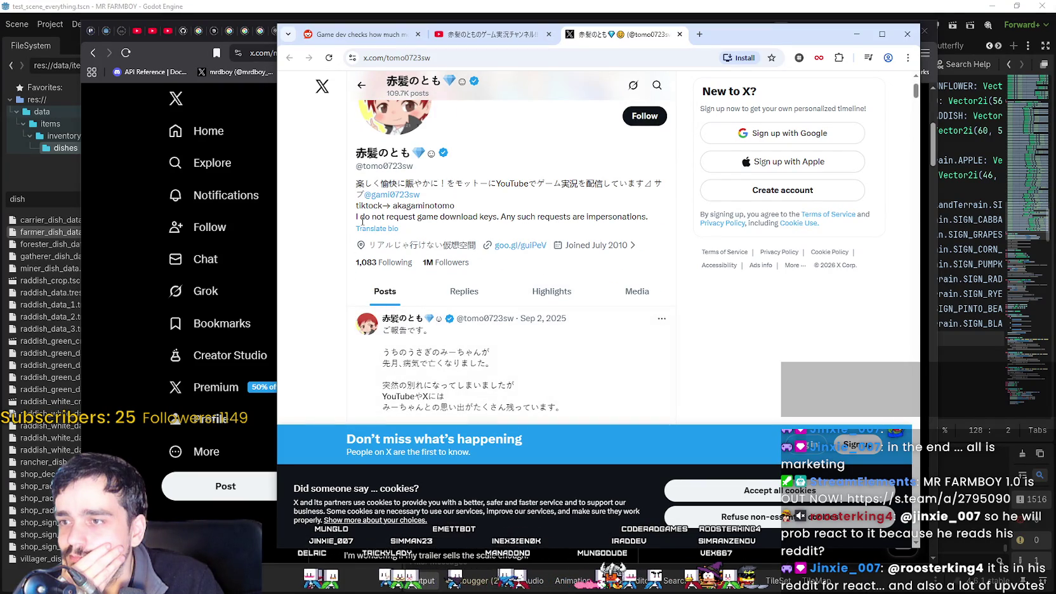
{"action": "left_click_drag", "start_coordinate": [356, 213], "coordinate": [657, 219]}
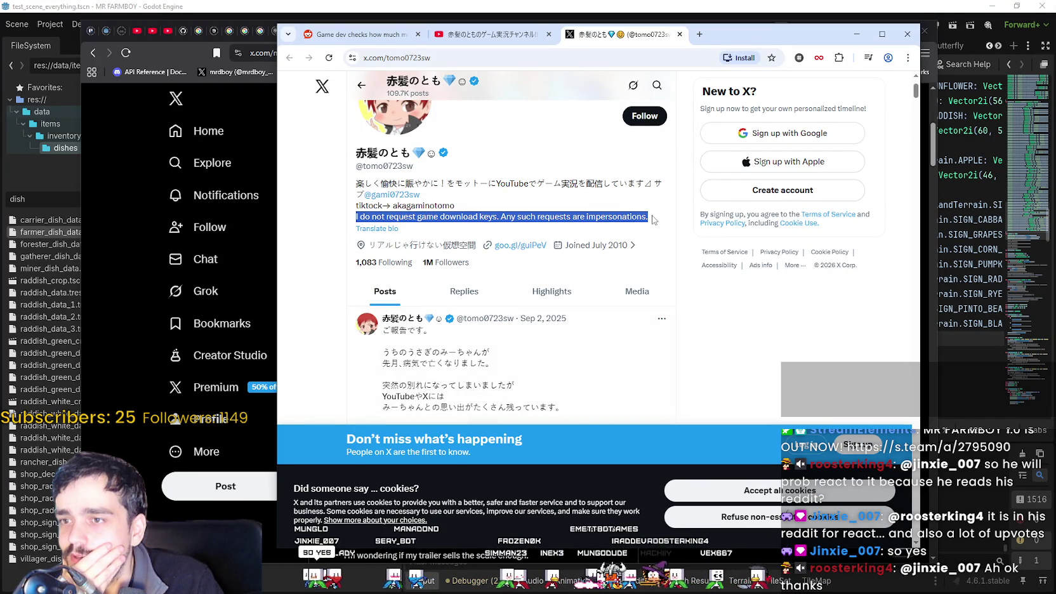
{"action": "left_click", "coordinate": [640, 219]}
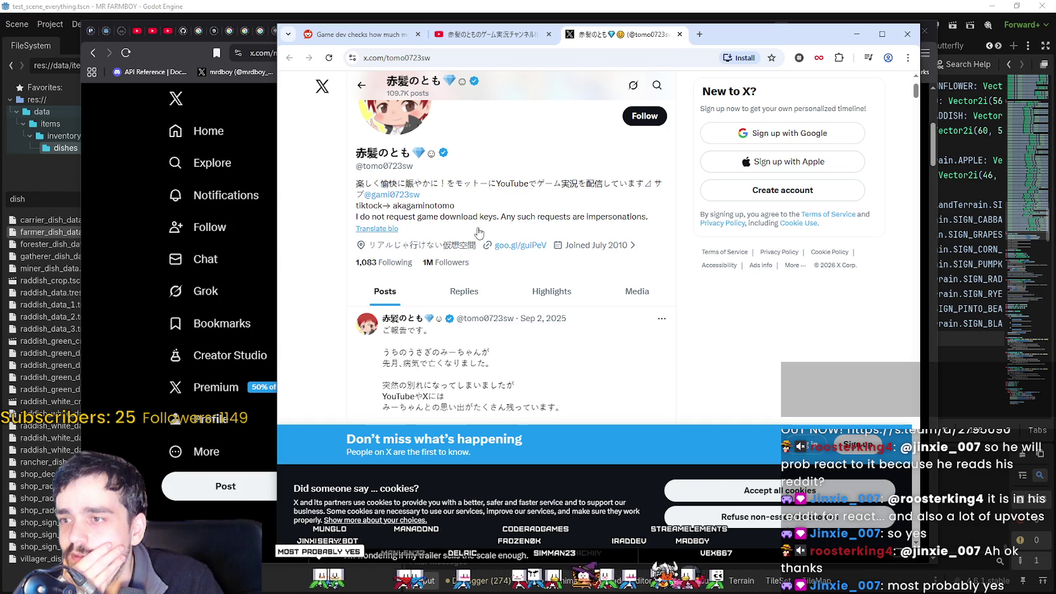
{"action": "scroll", "coordinate": [484, 237], "scroll_direction": "down", "scroll_amount": 2}
{"action": "scroll", "coordinate": [484, 237], "scroll_direction": "up", "scroll_amount": 4}
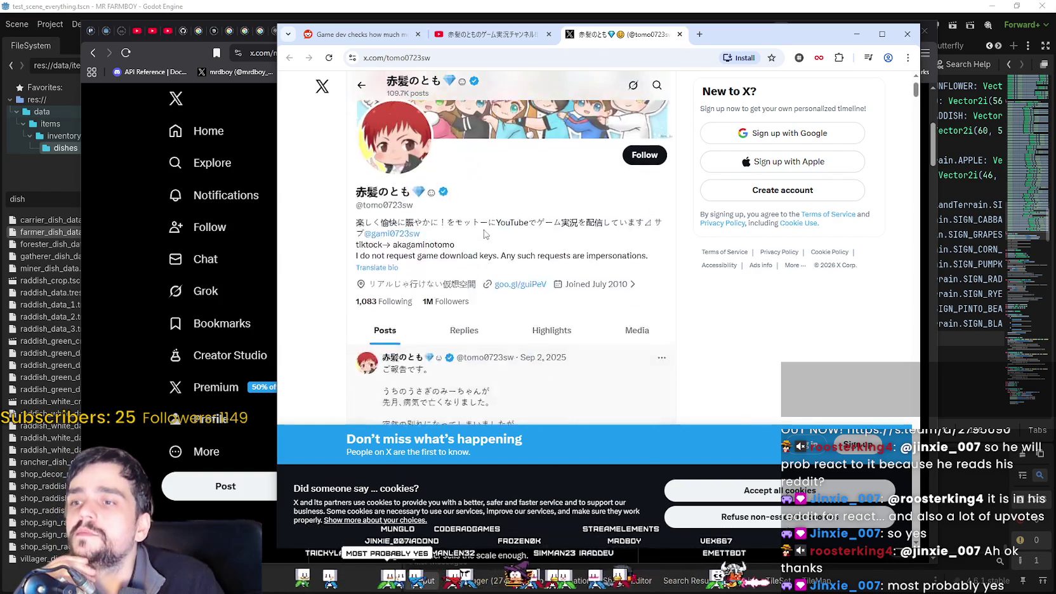
Copy the creator's X profile URL and load it in a new tab of the main browser
{"action": "left_click", "coordinate": [470, 61]}
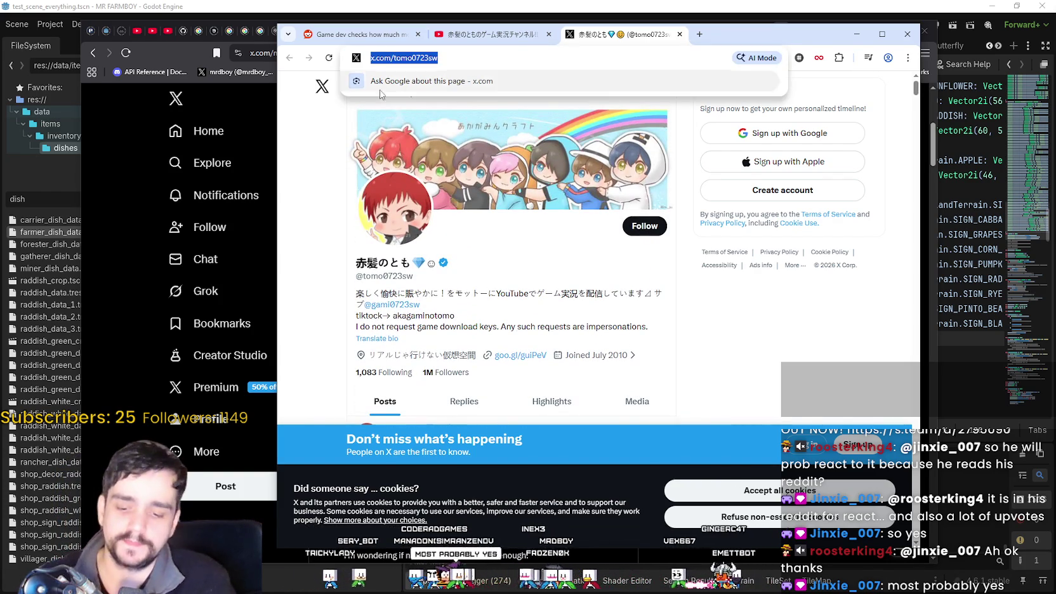
{"action": "left_click", "coordinate": [151, 178]}
{"action": "left_click", "coordinate": [827, 35]}
{"action": "type", "text": "https://x.com/tomo0723sw"}
{"action": "key", "text": "Return"}
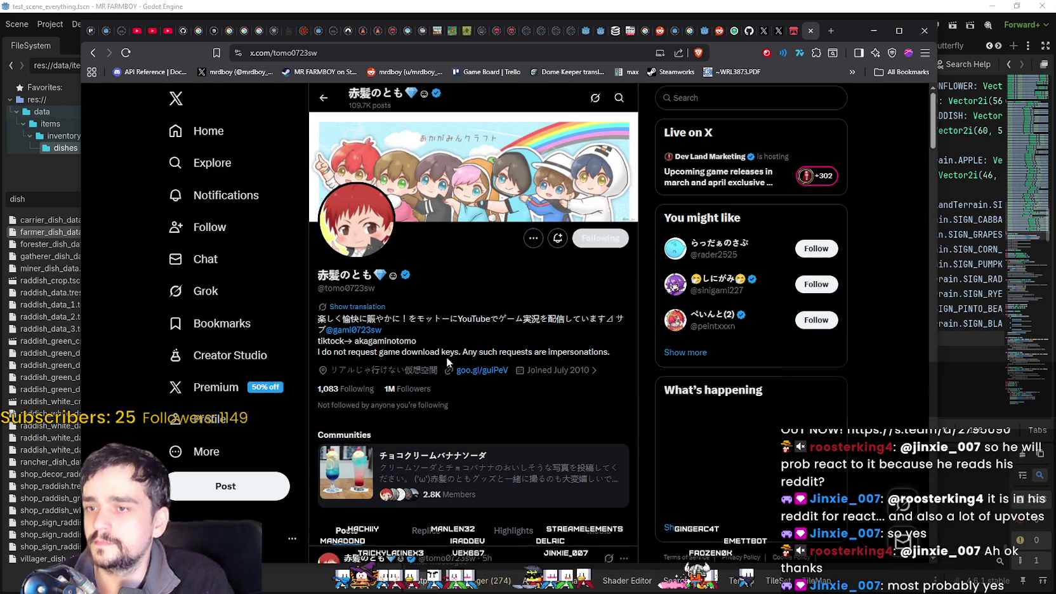
Open the pinned 'MR FARMBOY is leaving Early Access today!' post from your profile and start a new post
{"action": "left_click", "coordinate": [201, 432]}
{"action": "scroll", "coordinate": [507, 356], "scroll_direction": "down", "scroll_amount": 4}
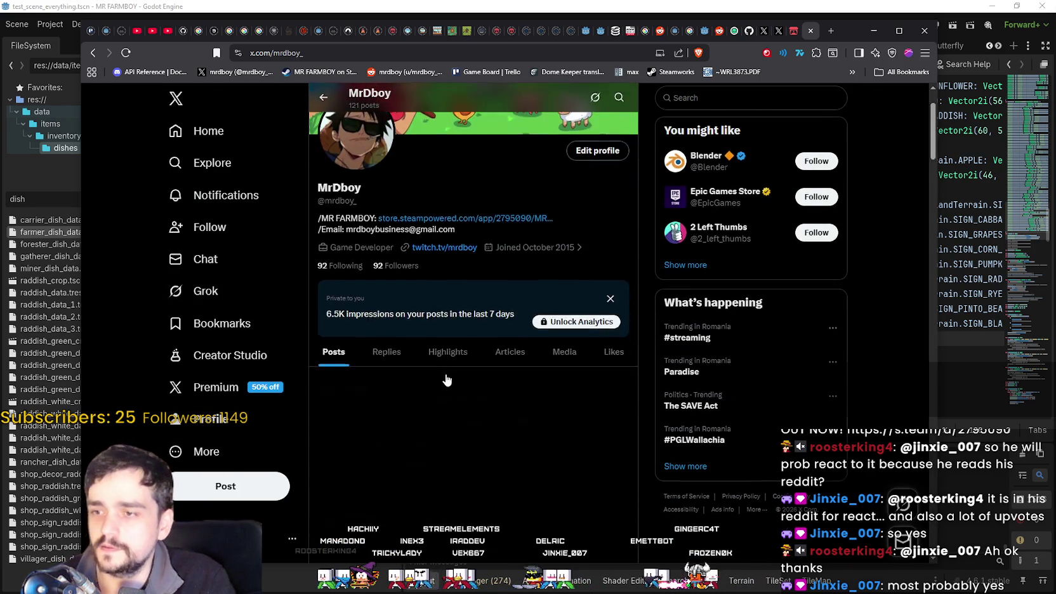
{"action": "left_click", "coordinate": [538, 279]}
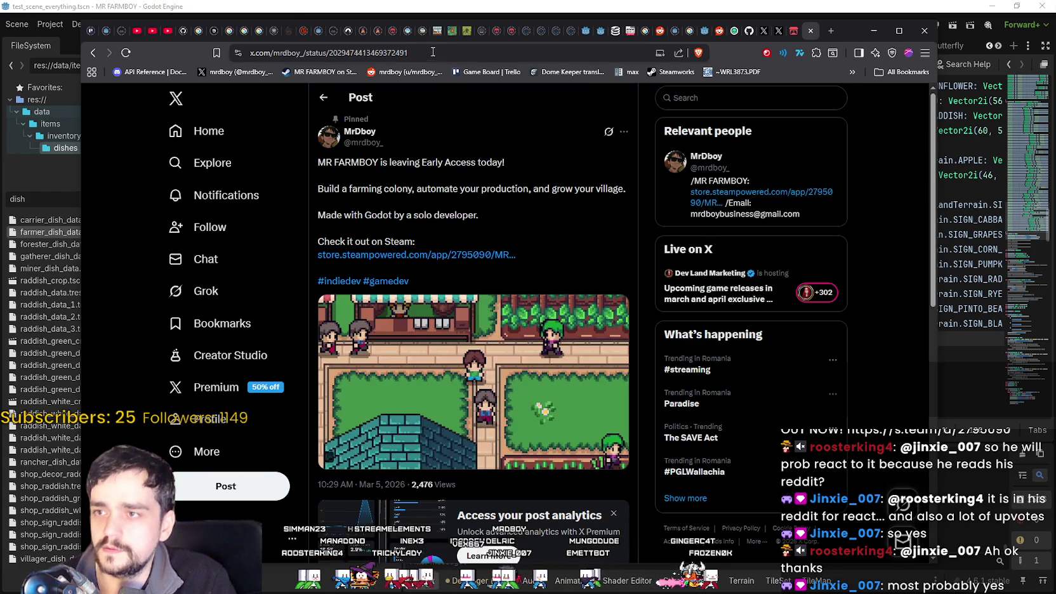
{"action": "left_click", "coordinate": [216, 492]}
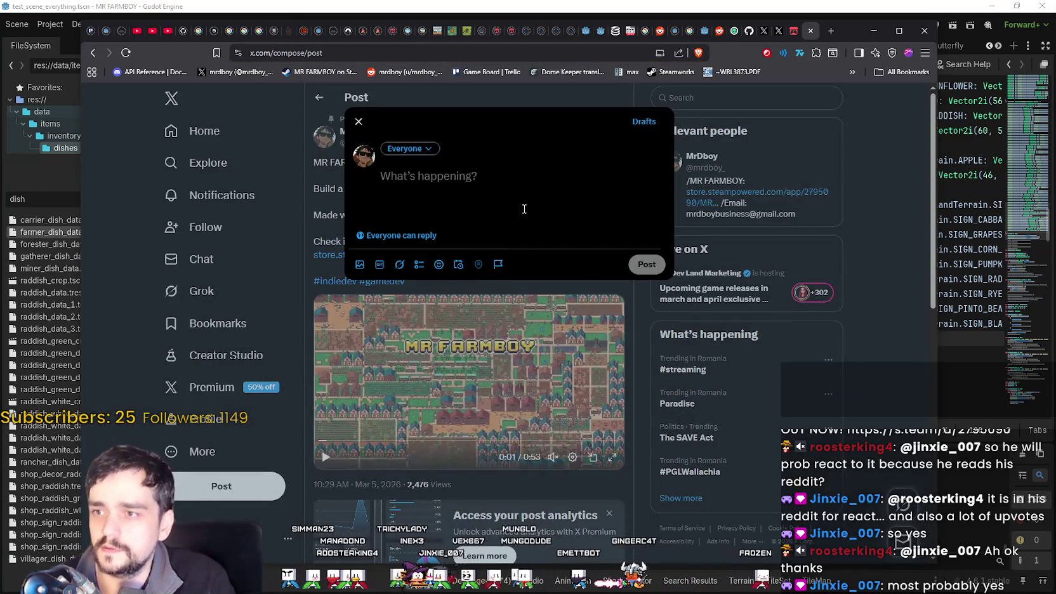
Post 'I think you'll enjoy this.' mentioning the Japanese creator, with the launch-post link below
{"action": "type", "text": "@"}
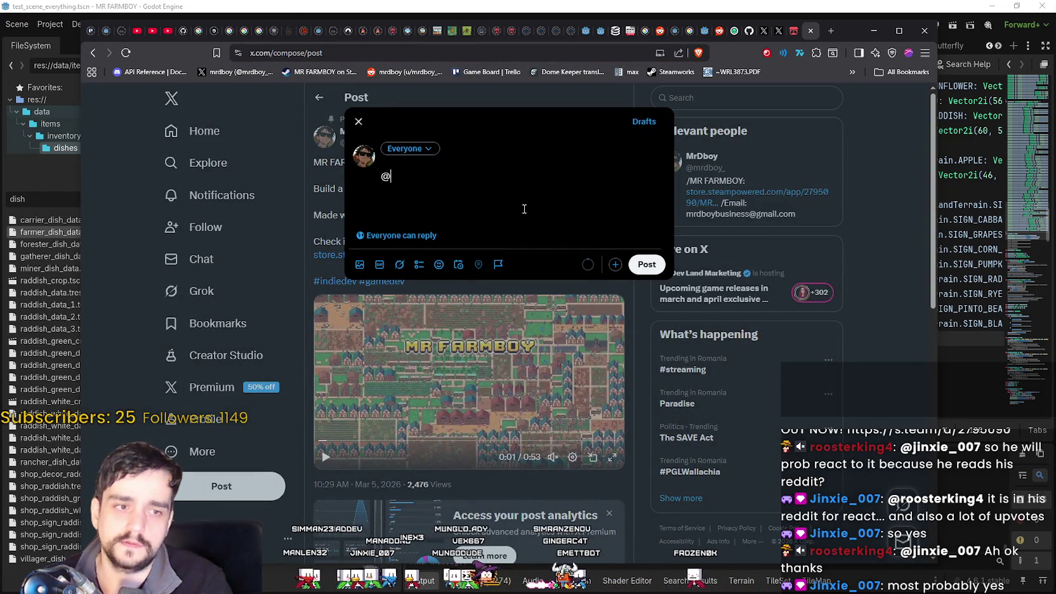
{"action": "type", "text": "to"}
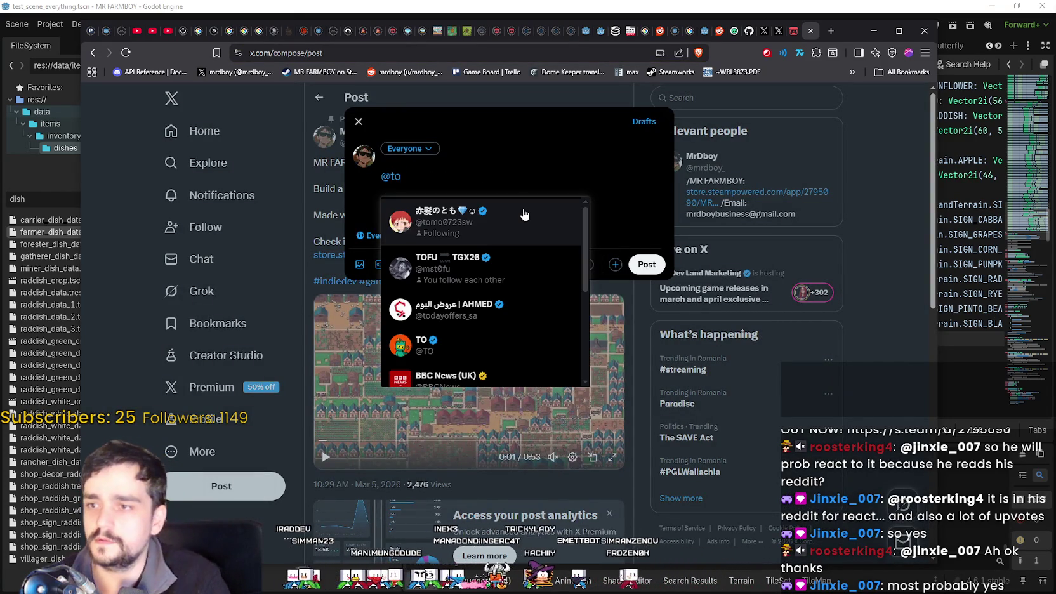
{"action": "left_click", "coordinate": [524, 215]}
{"action": "type", "text": "I think you'd "}
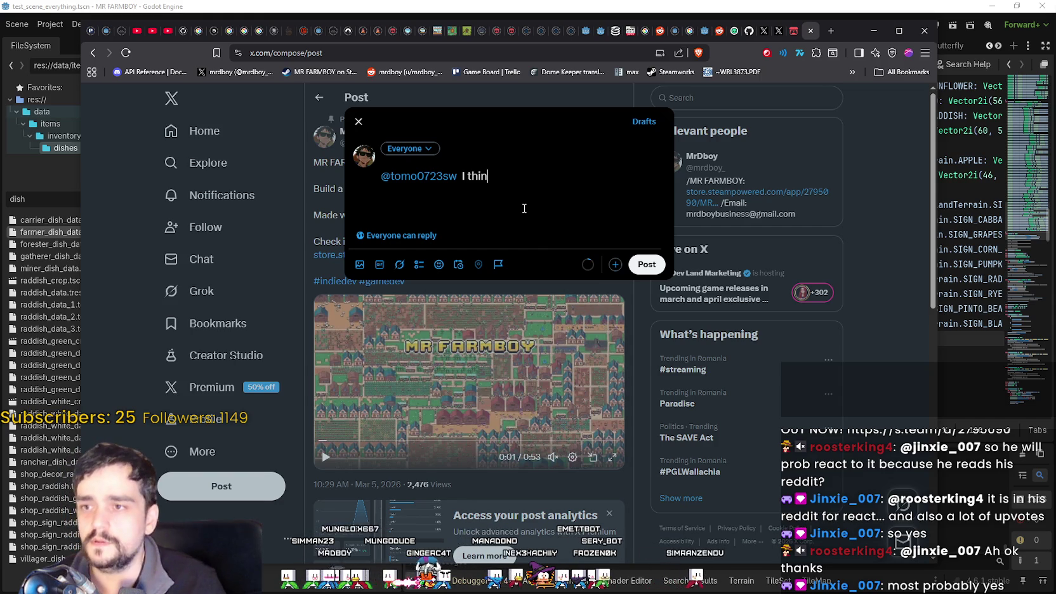
{"action": "type", "text": "enjo"}
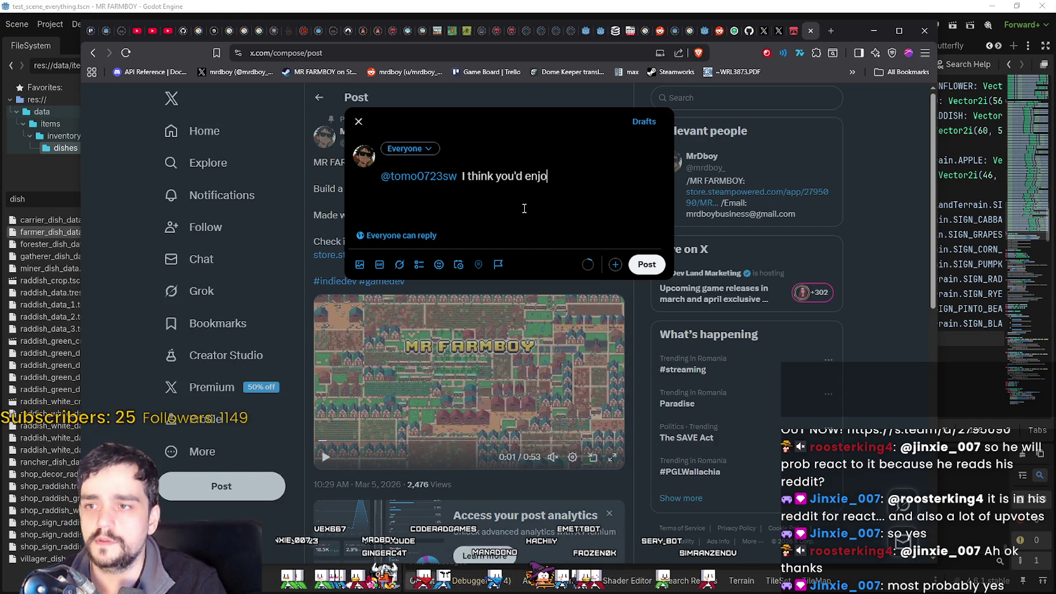
{"action": "key", "text": "BackSpace"}
{"action": "key", "text": "BackSpace"}
{"action": "key", "text": "BackSpace"}
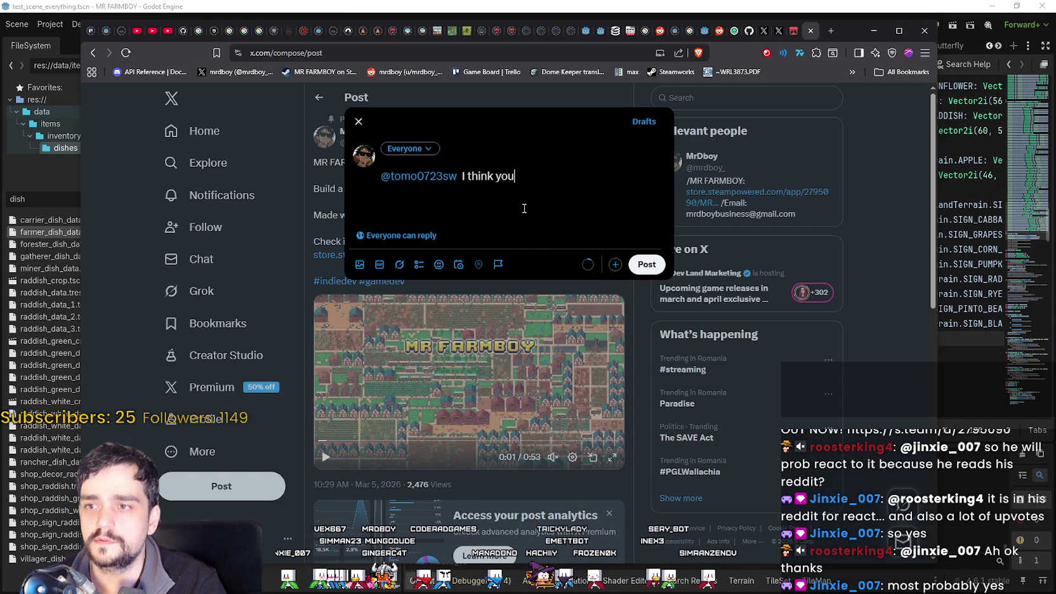
{"action": "type", "text": "'ll enjoy this"}
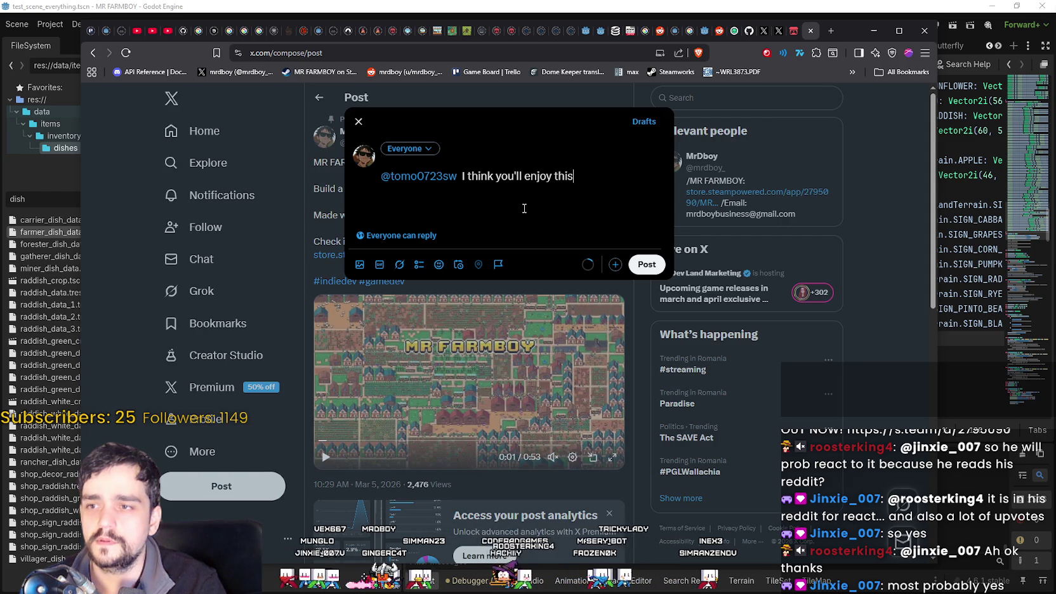
{"action": "type", "text": "."}
{"action": "key", "text": "Return"}
{"action": "key", "text": "Return"}
{"action": "key", "text": "ctrl+v"}
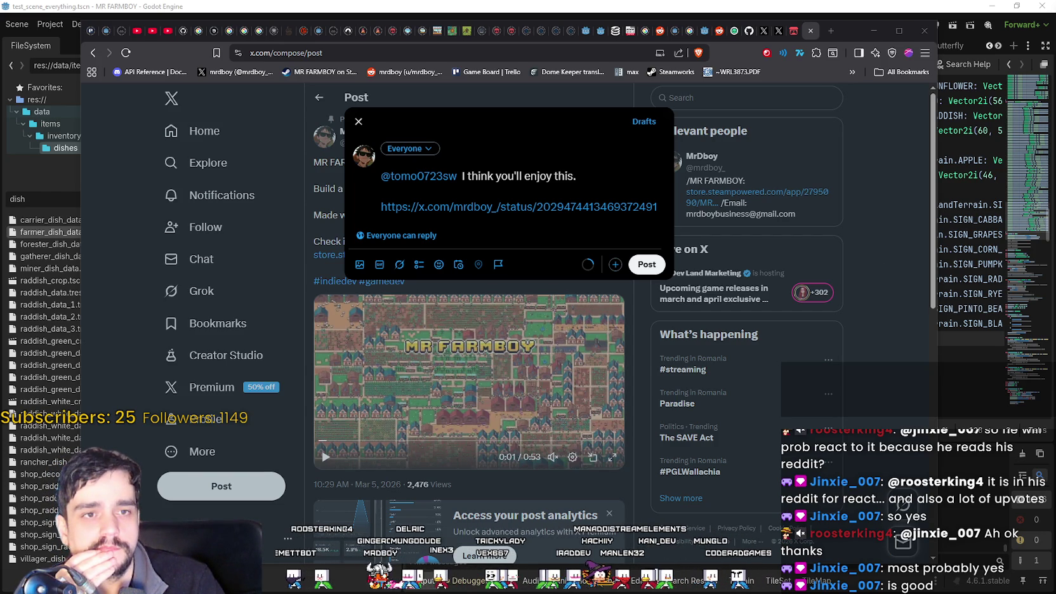
{"action": "left_click", "coordinate": [634, 265]}
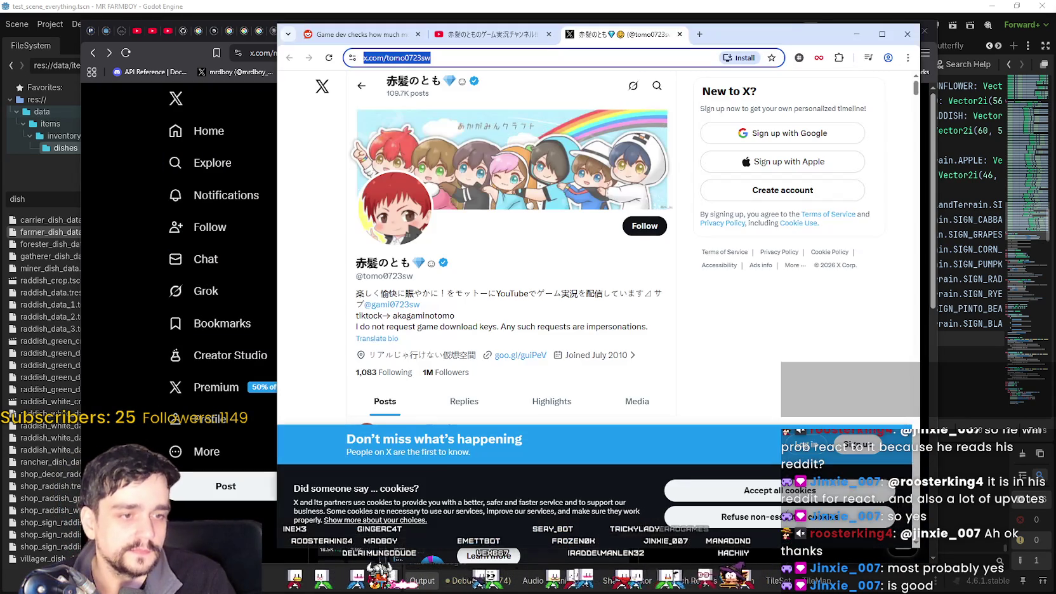
Load the DRIMER YouTube channel in a new tab from its pasted address
{"action": "left_click", "coordinate": [703, 38]}
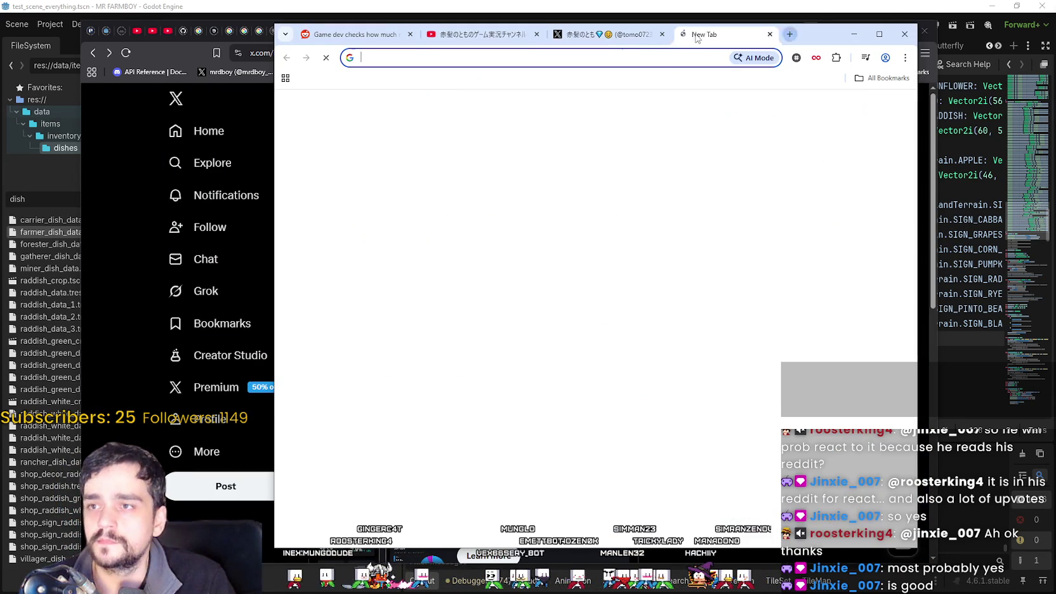
{"action": "type", "text": "https://www.youtube.com/user/DriimerGames"}
{"action": "key", "text": "Return"}
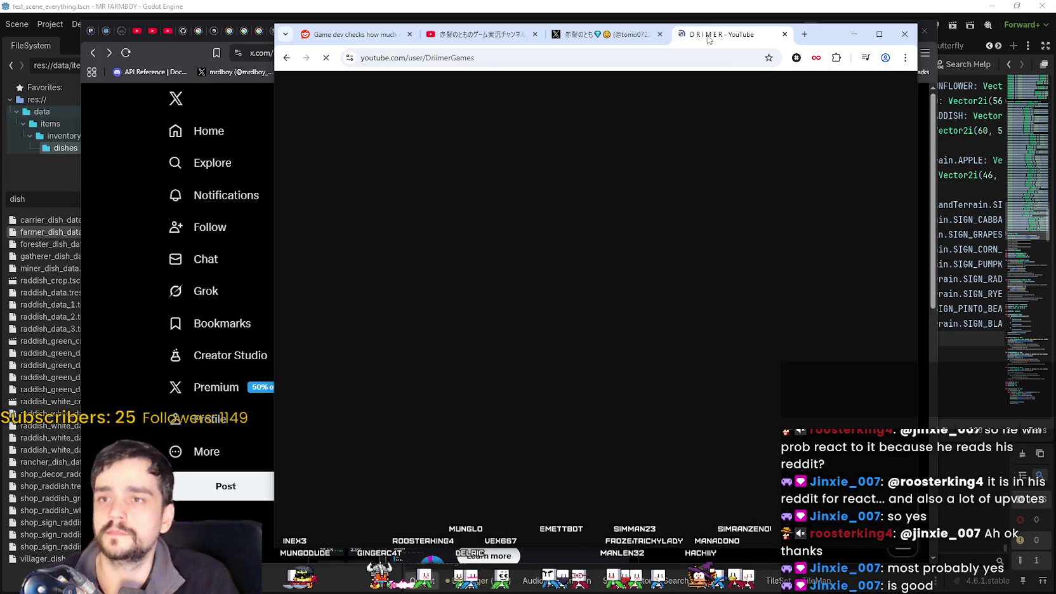
Browse the DRIMER channel's grid of uploaded videos
{"action": "right_click", "coordinate": [706, 35]}
{"action": "left_click", "coordinate": [486, 202]}
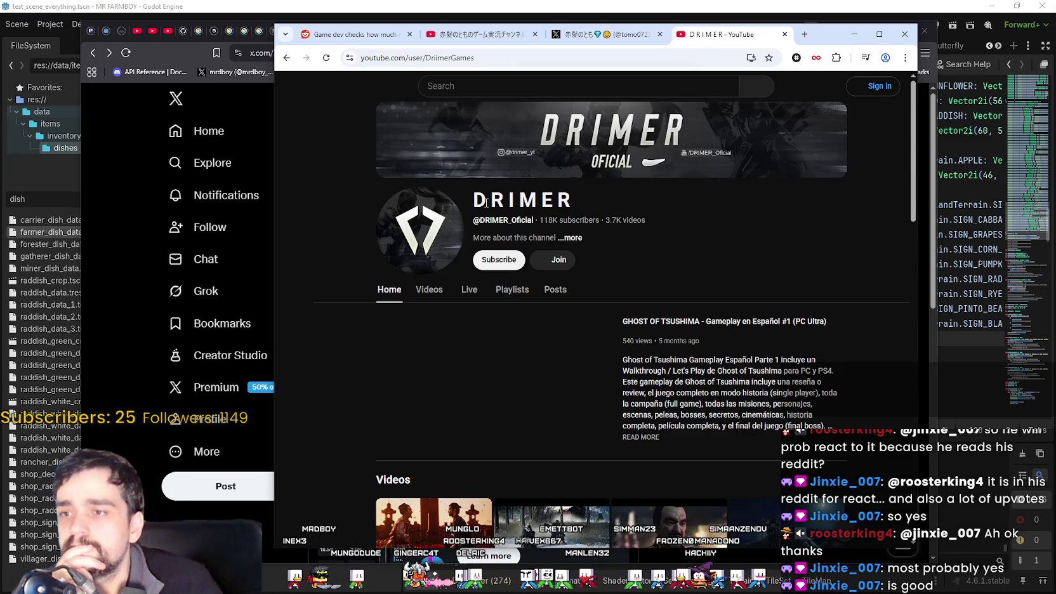
{"action": "left_click", "coordinate": [429, 289]}
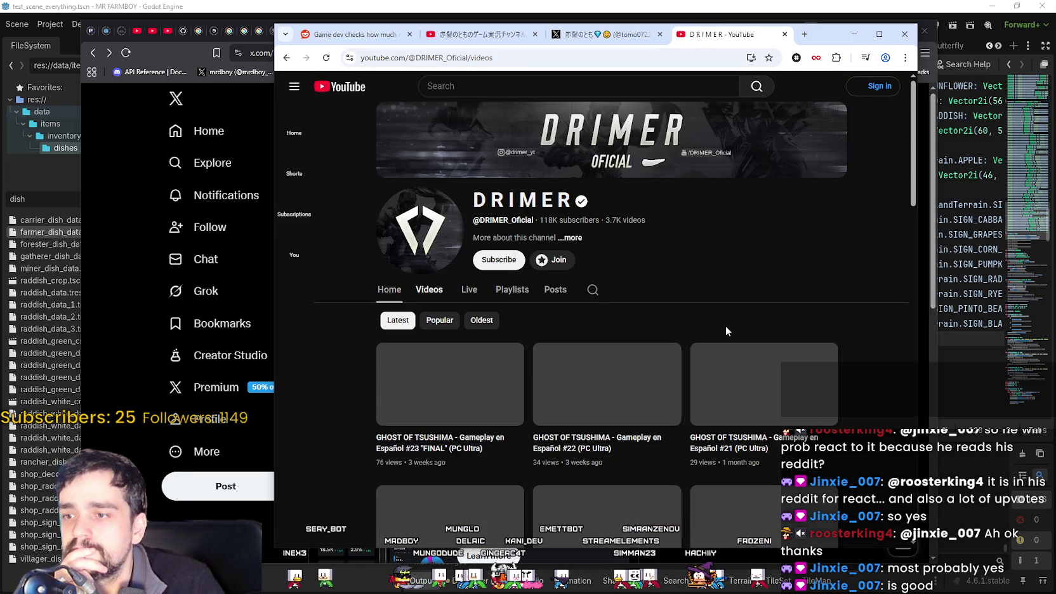
{"action": "scroll", "coordinate": [721, 329], "scroll_direction": "down", "scroll_amount": 3}
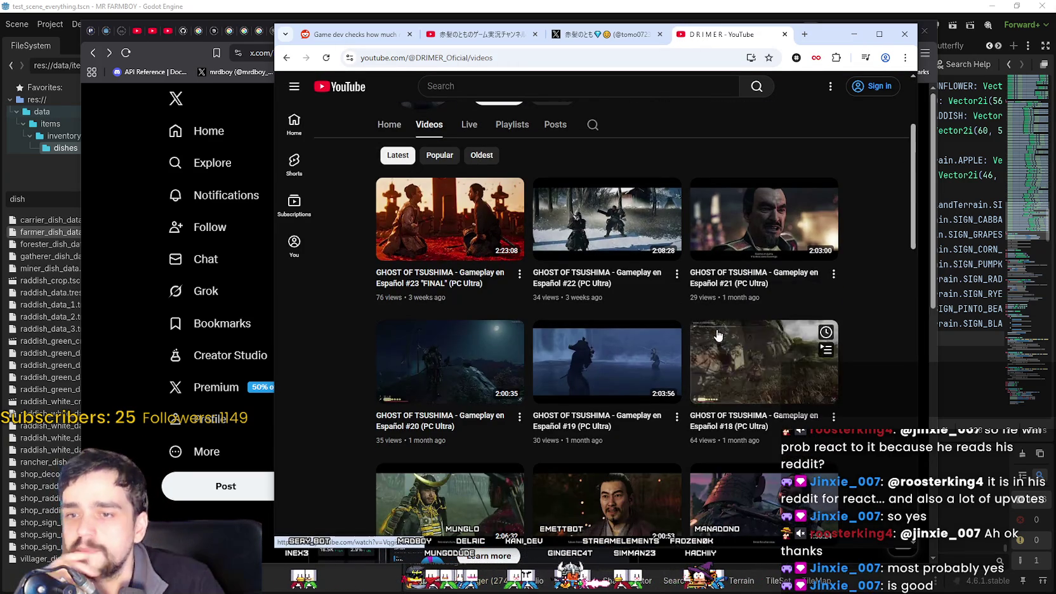
{"action": "scroll", "coordinate": [713, 343], "scroll_direction": "down", "scroll_amount": 2}
{"action": "scroll", "coordinate": [809, 373], "scroll_direction": "down", "scroll_amount": 5}
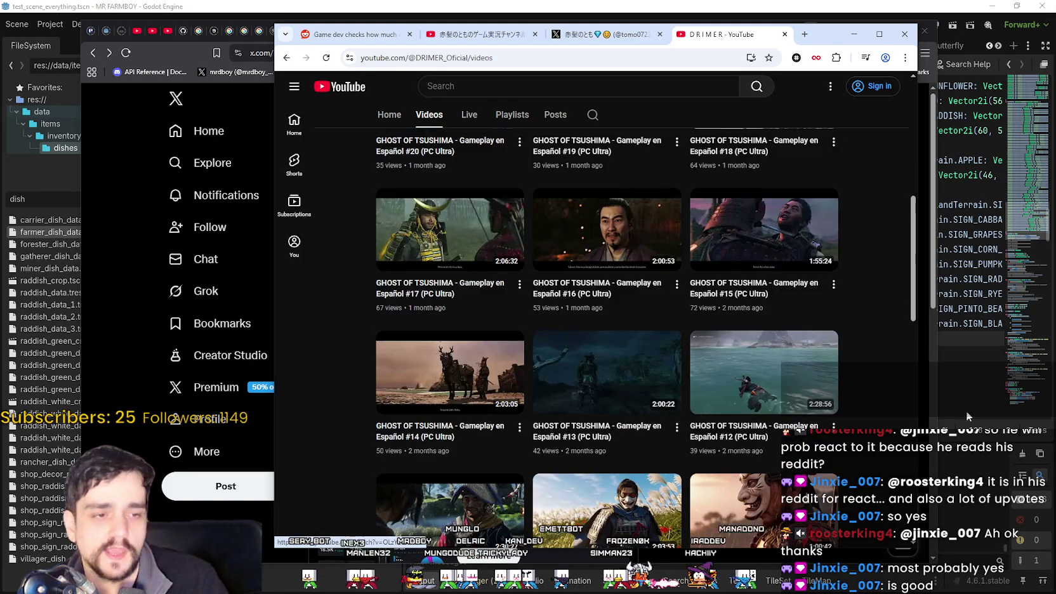
{"action": "scroll", "coordinate": [698, 401], "scroll_direction": "down", "scroll_amount": 3}
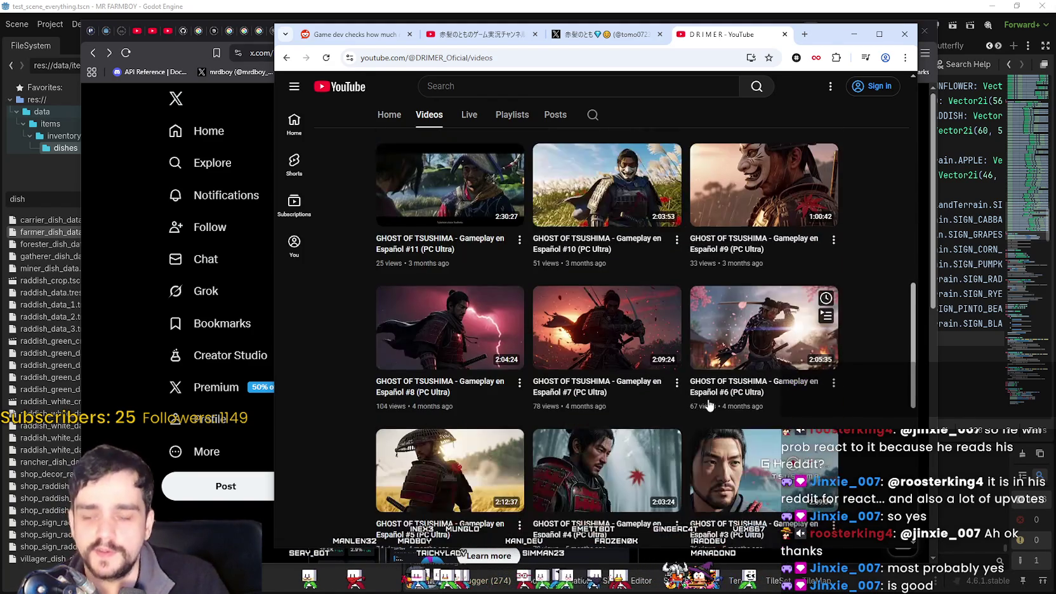
{"action": "scroll", "coordinate": [749, 371], "scroll_direction": "up", "scroll_amount": 12}
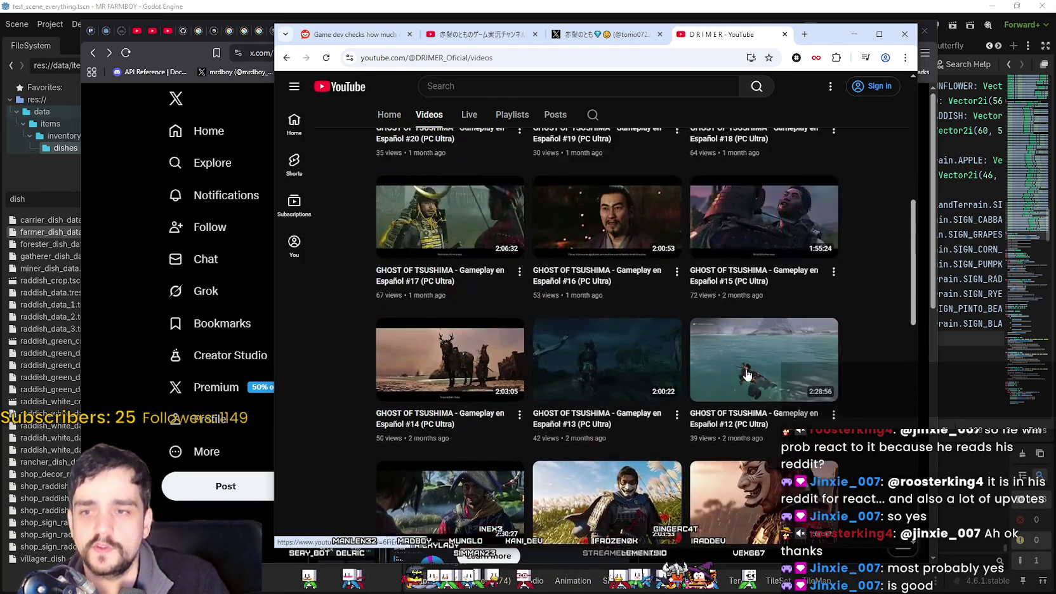
View the channel's past live streams, then close the YouTube tab
{"action": "left_click", "coordinate": [469, 291]}
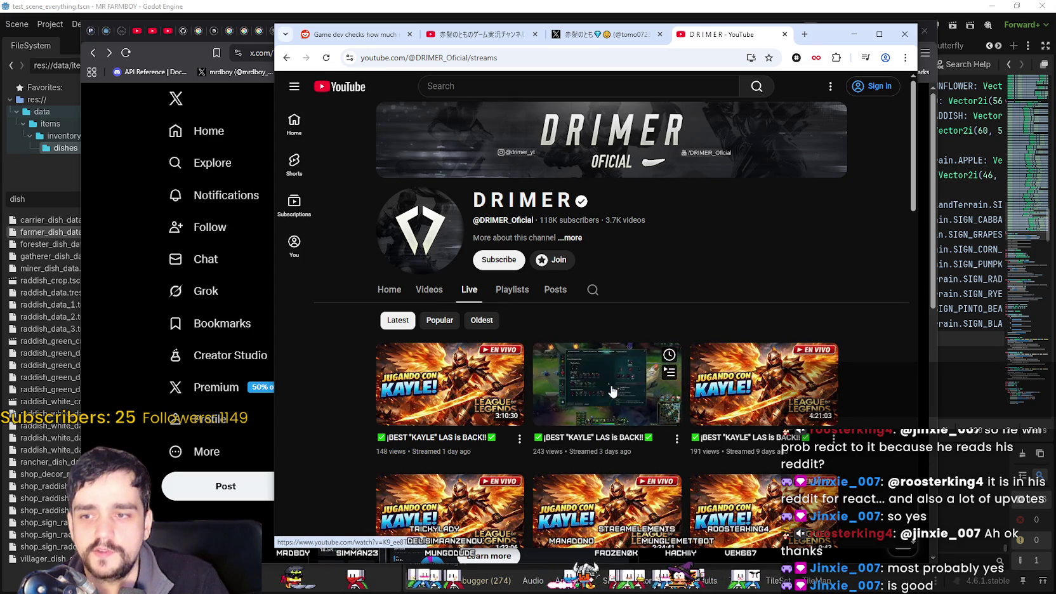
{"action": "scroll", "coordinate": [613, 381], "scroll_direction": "down", "scroll_amount": 4}
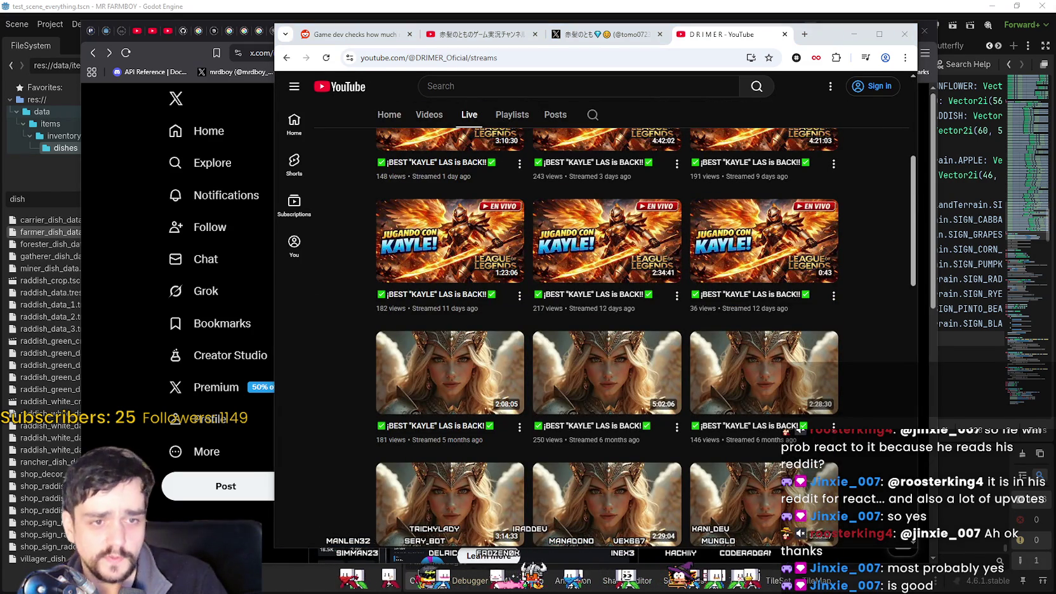
{"action": "left_click", "coordinate": [785, 34]}
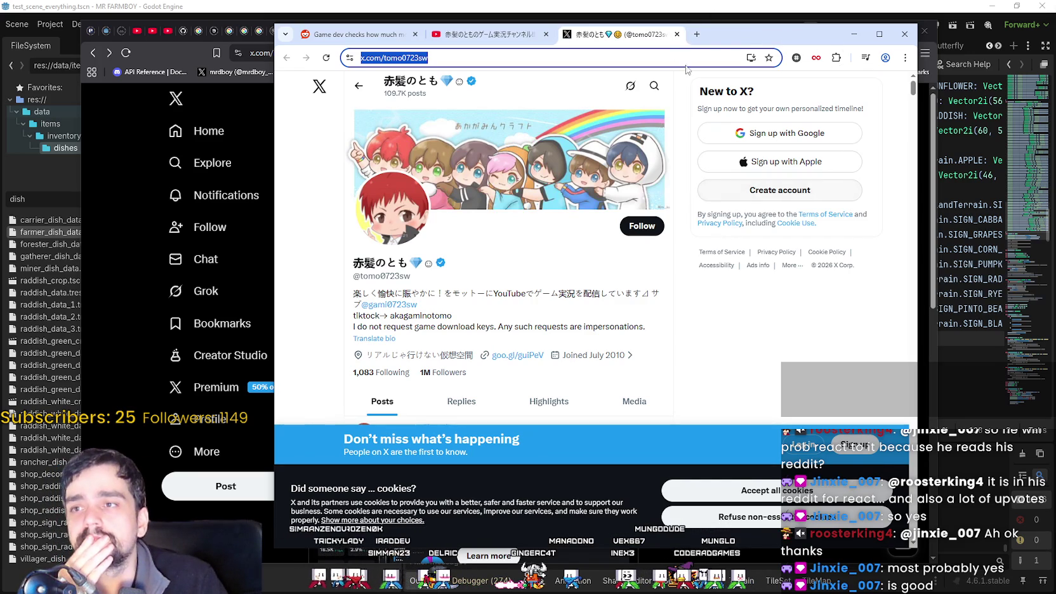
Close the streamer's X profile tab and open a fresh browser tab for the Twitch channel
{"action": "left_click", "coordinate": [677, 34]}
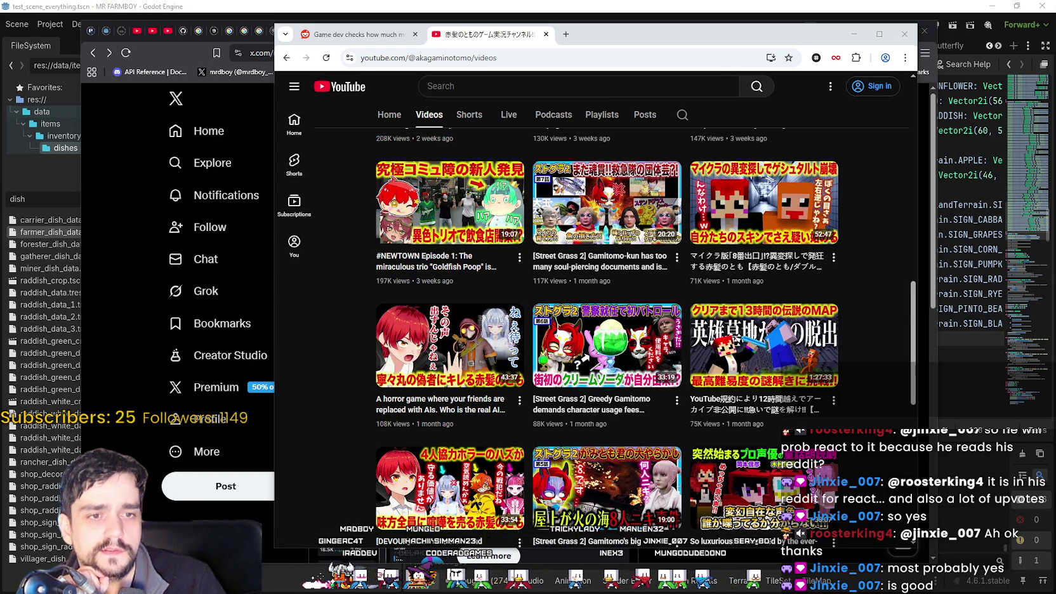
{"action": "left_click", "coordinate": [566, 34]}
{"action": "type", "text": "https://www.twitch.tv/wraithmere"}
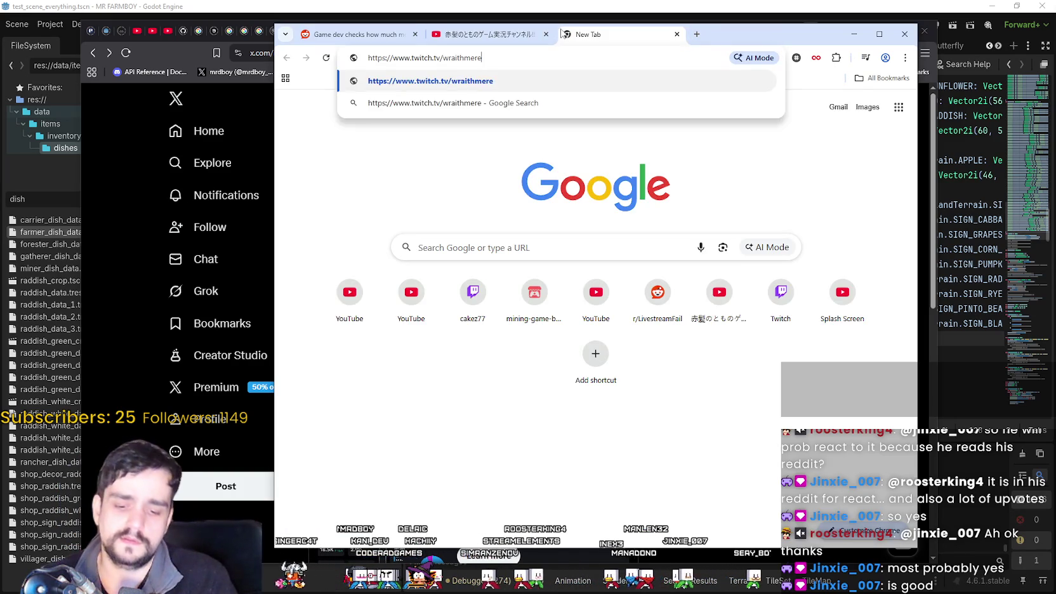
{"action": "key", "text": "Return"}
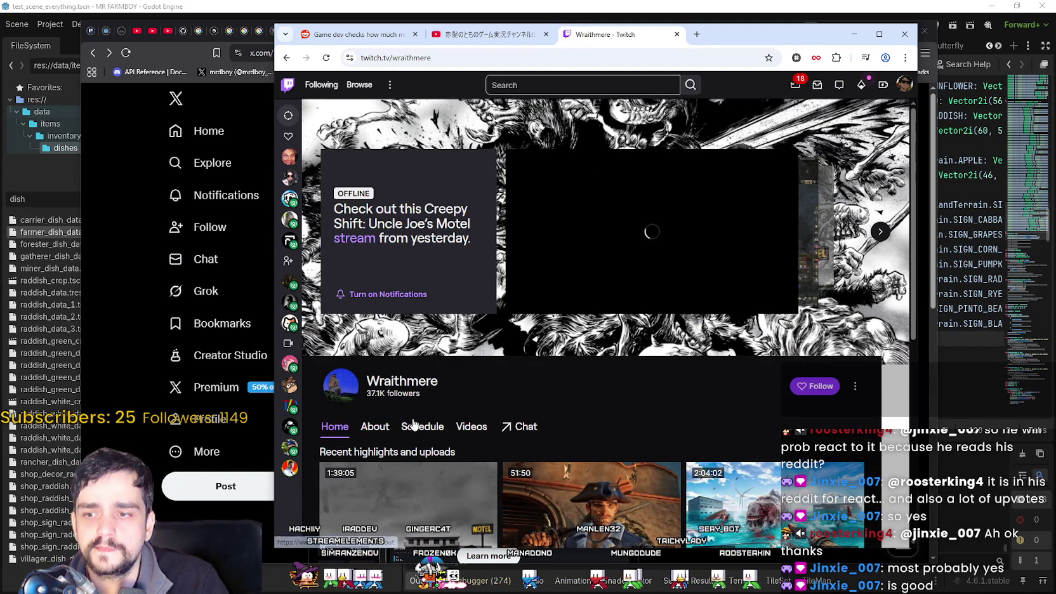
{"action": "scroll", "coordinate": [403, 424], "scroll_direction": "down", "scroll_amount": 2}
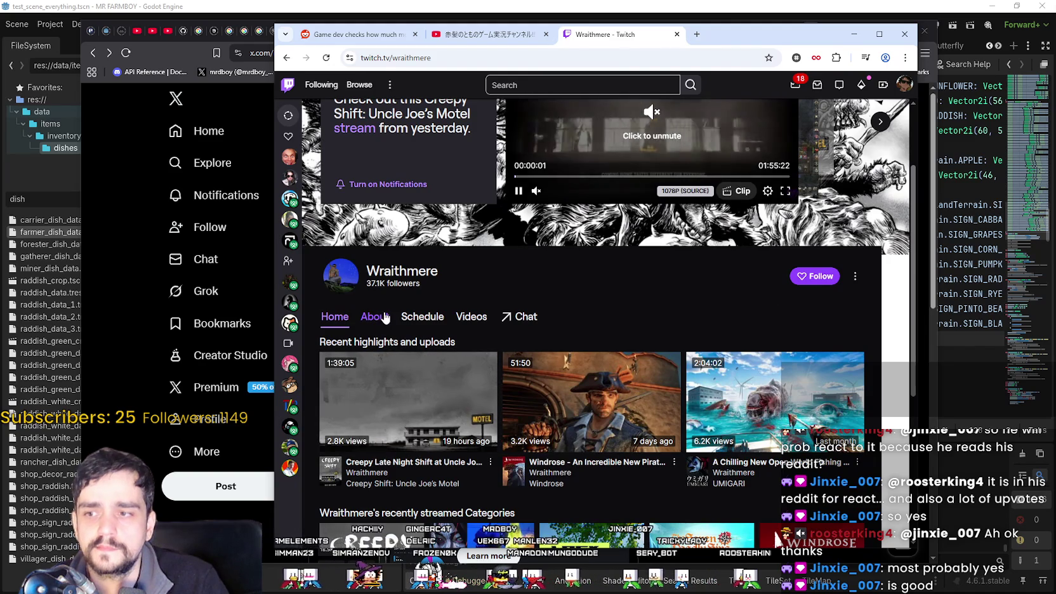
{"action": "scroll", "coordinate": [572, 353], "scroll_direction": "up", "scroll_amount": 2}
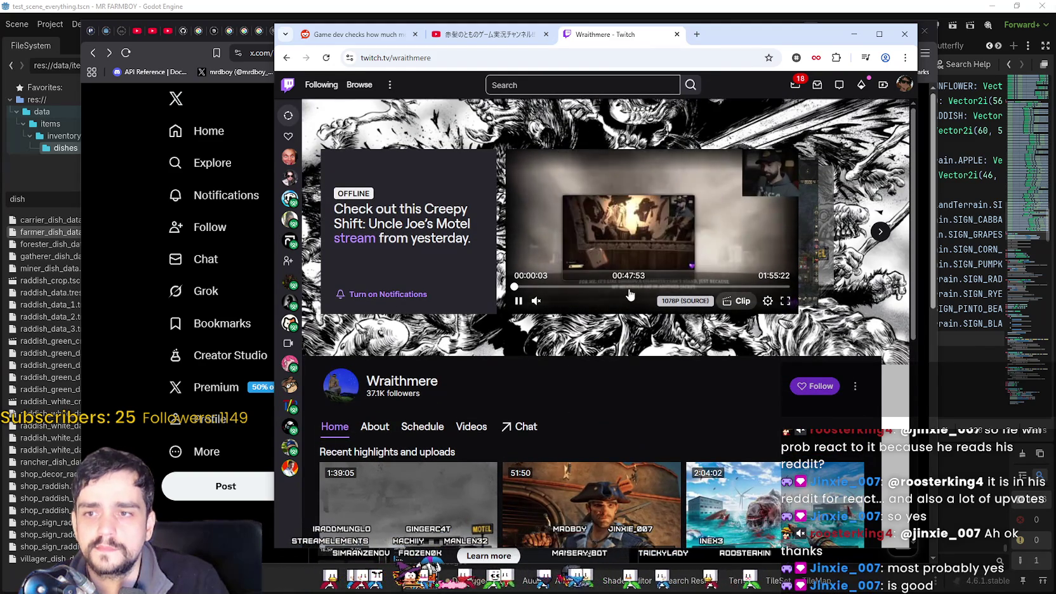
{"action": "left_click", "coordinate": [630, 287]}
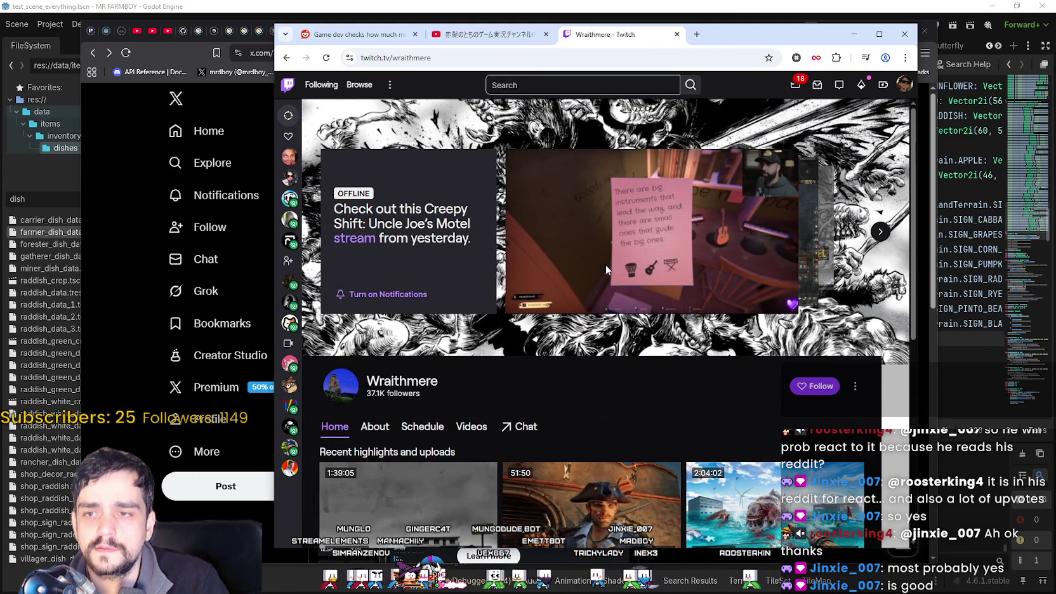
Scroll the channel page and show its About info: 37.1K followers, bio and setup details
{"action": "scroll", "coordinate": [547, 512], "scroll_direction": "down", "scroll_amount": 4}
{"action": "scroll", "coordinate": [547, 511], "scroll_direction": "down", "scroll_amount": 2}
{"action": "scroll", "coordinate": [666, 412], "scroll_direction": "down", "scroll_amount": 1}
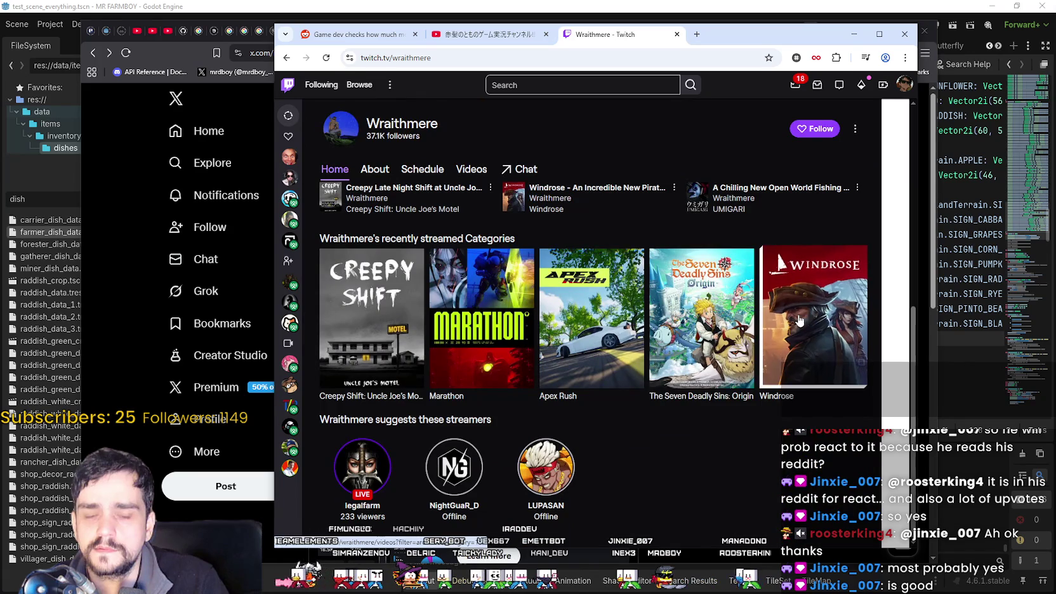
{"action": "scroll", "coordinate": [654, 498], "scroll_direction": "up", "scroll_amount": 2}
{"action": "scroll", "coordinate": [651, 499], "scroll_direction": "up", "scroll_amount": 2}
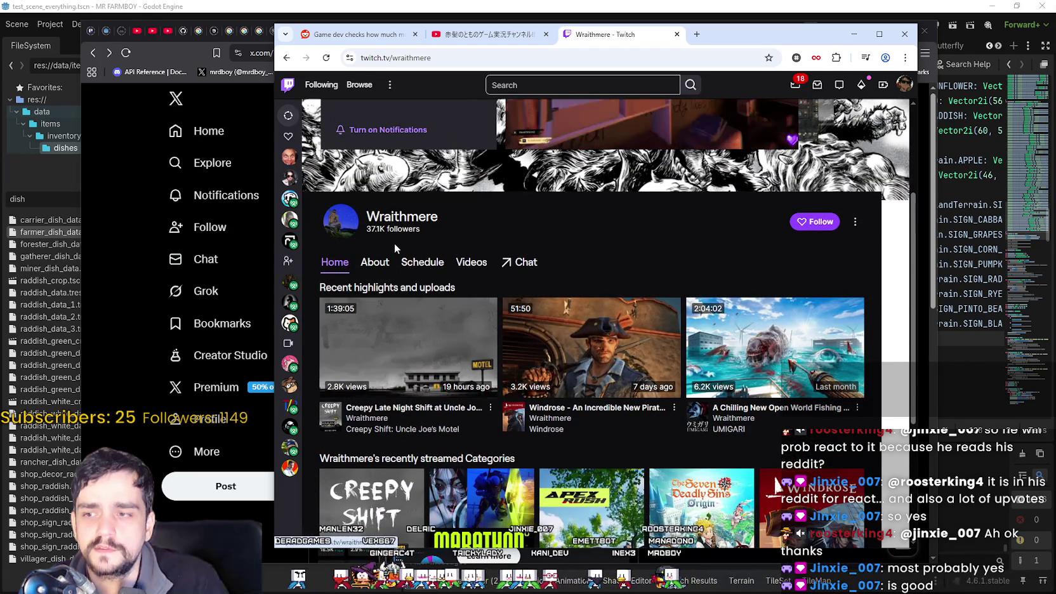
{"action": "left_click", "coordinate": [373, 261]}
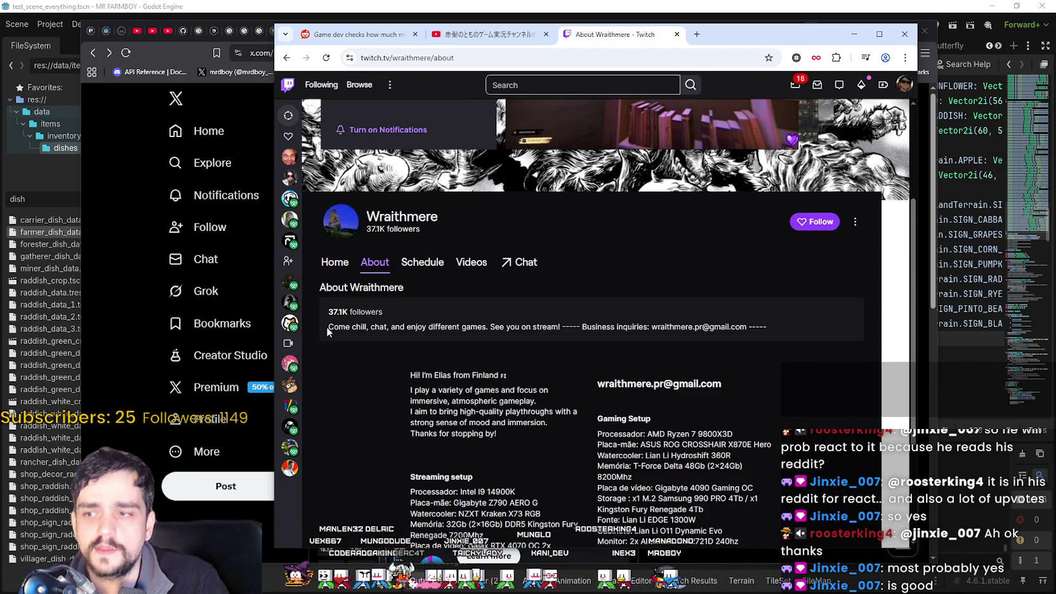
Highlight the channel's business e-mail address in the About text
{"action": "mouse_move", "coordinate": [652, 327]}
{"action": "left_mouse_down"}
{"action": "mouse_move", "coordinate": [704, 328]}
{"action": "mouse_move", "coordinate": [693, 328]}
{"action": "left_mouse_up"}
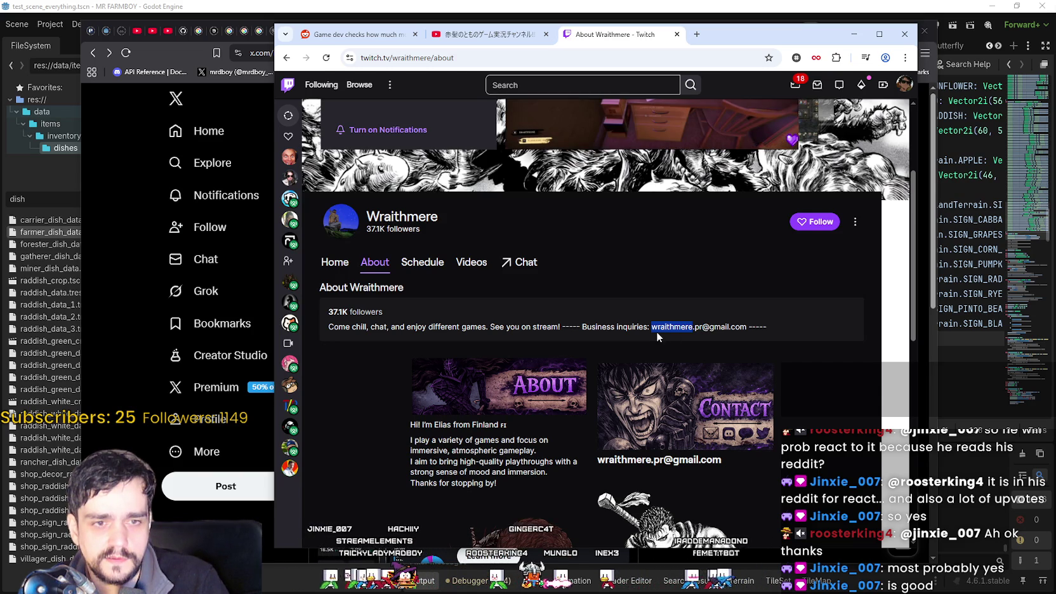
{"action": "left_click_drag", "start_coordinate": [656, 332], "coordinate": [746, 327]}
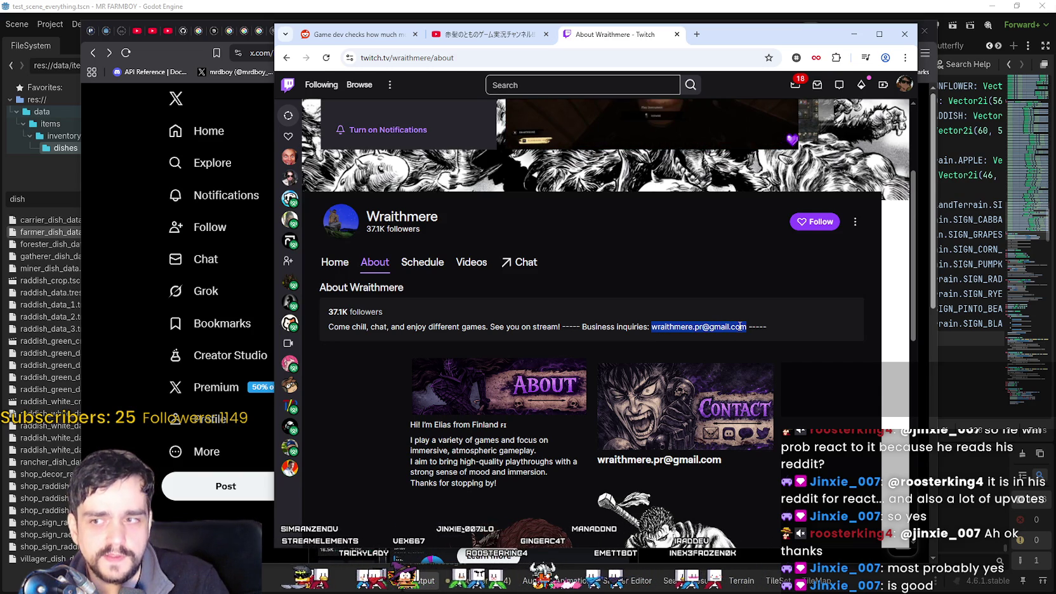
{"action": "scroll", "coordinate": [730, 459], "scroll_direction": "down", "scroll_amount": 5}
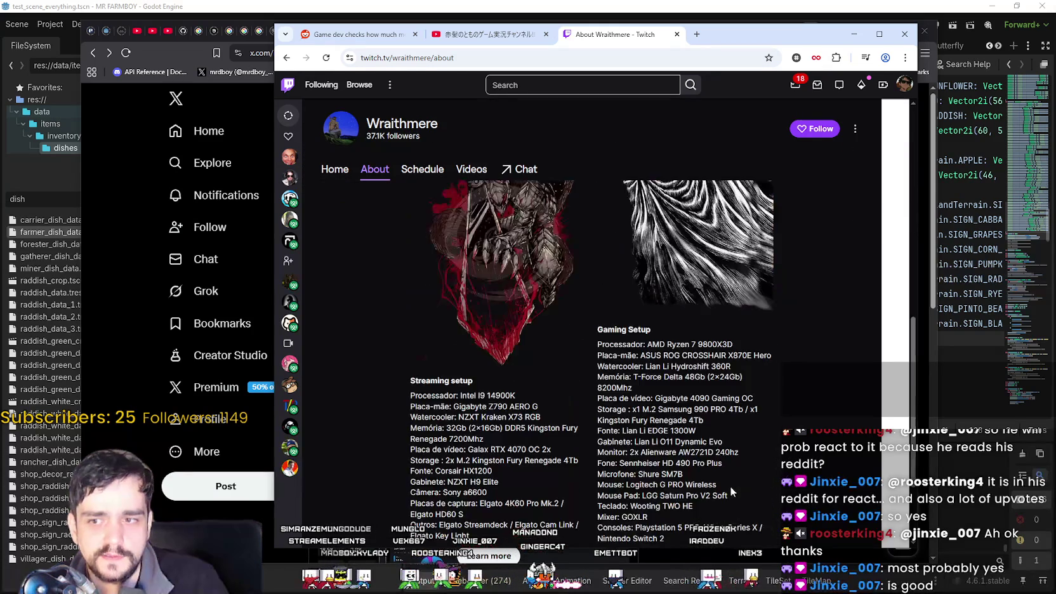
Skip the past stream ahead toward its end and watch it full screen
{"action": "scroll", "coordinate": [731, 482], "scroll_direction": "up", "scroll_amount": 8}
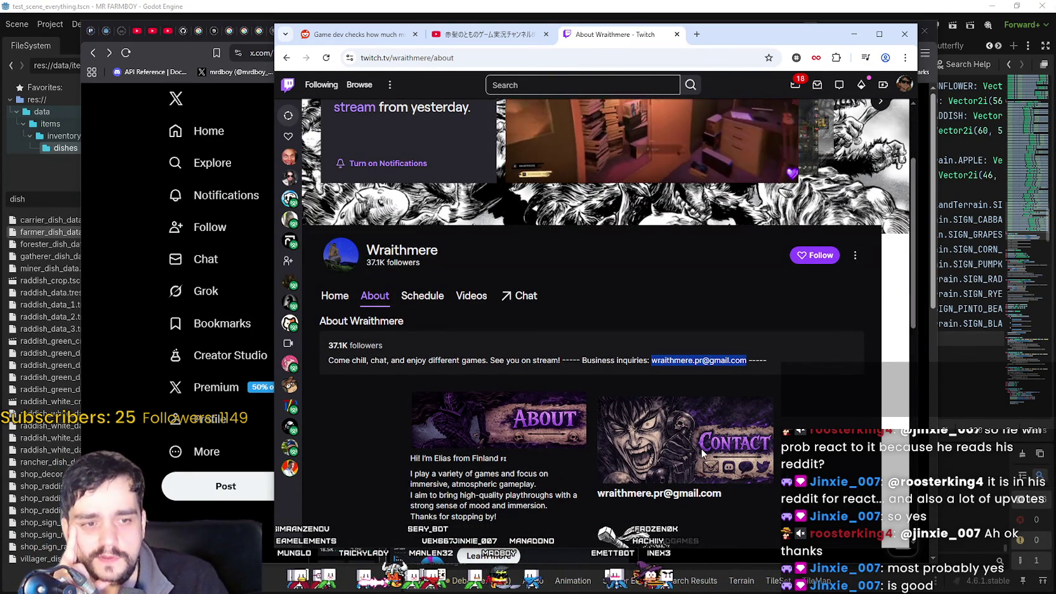
{"action": "scroll", "coordinate": [676, 299], "scroll_direction": "up", "scroll_amount": 2}
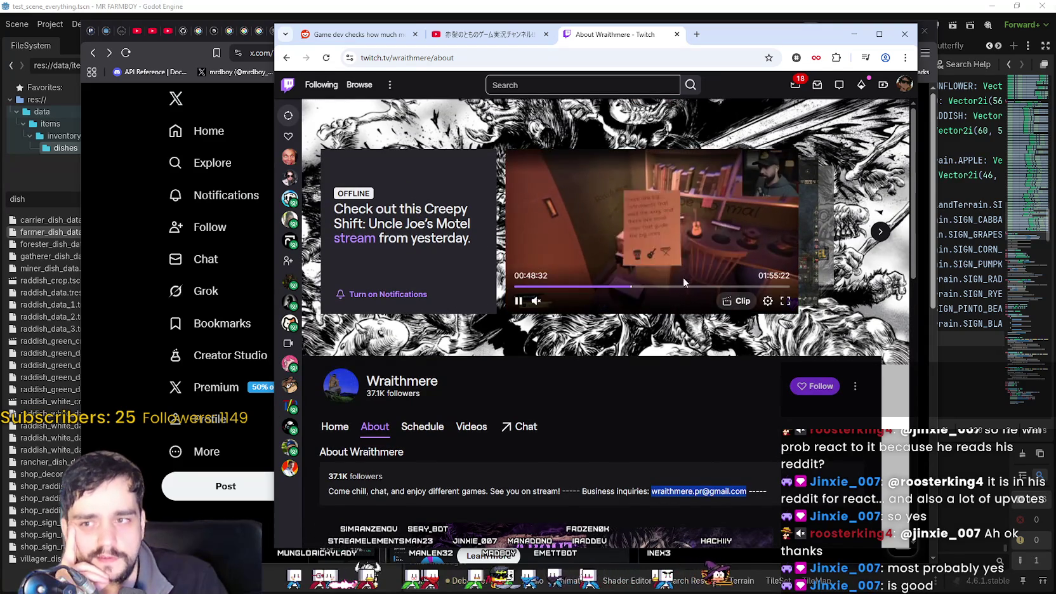
{"action": "left_click_drag", "start_coordinate": [689, 291], "coordinate": [760, 287]}
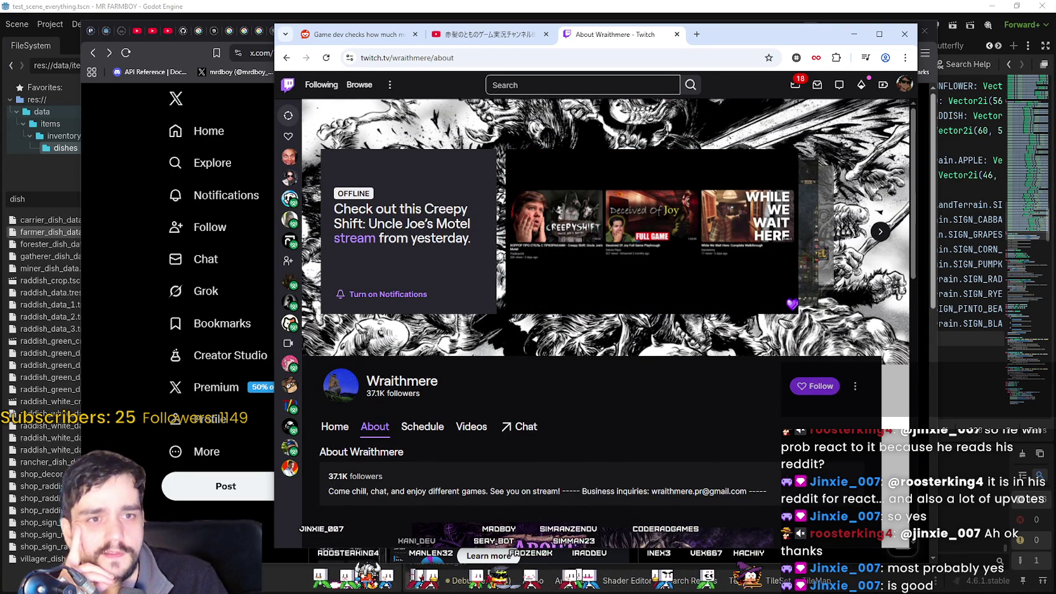
{"action": "mouse_move", "coordinate": [683, 227]}
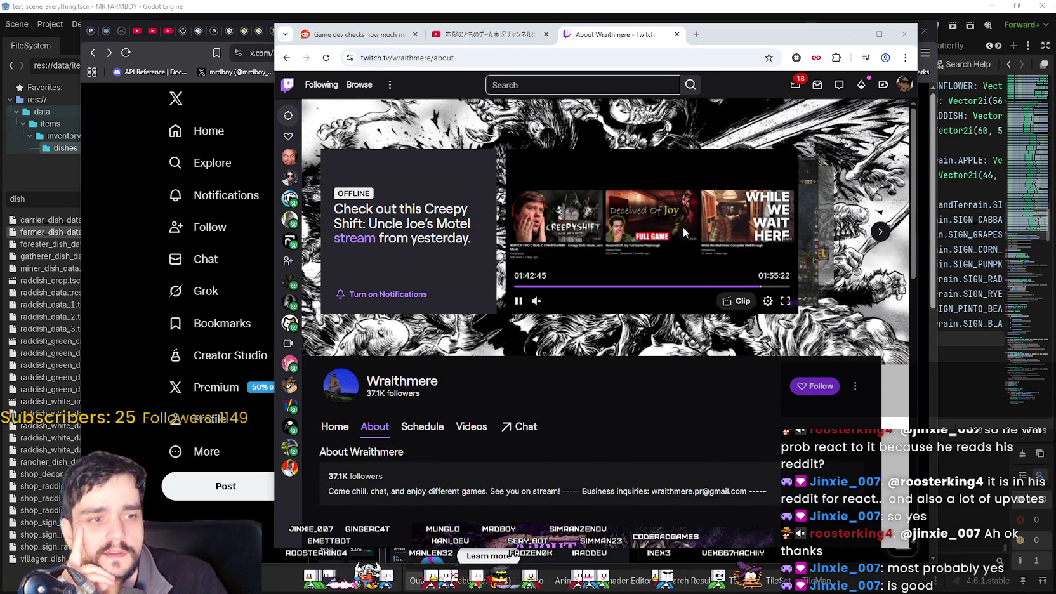
{"action": "left_click", "coordinate": [786, 302]}
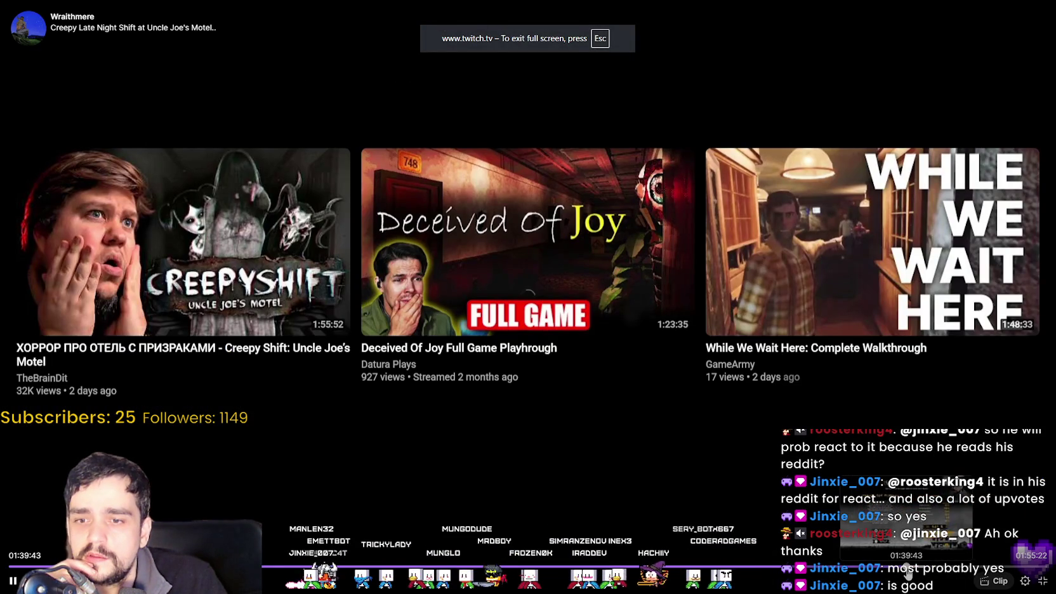
Rewatch the replay around 1:37:46–1:39:43, skip past the end screen, then exit fullscreen
{"action": "left_click", "coordinate": [905, 566]}
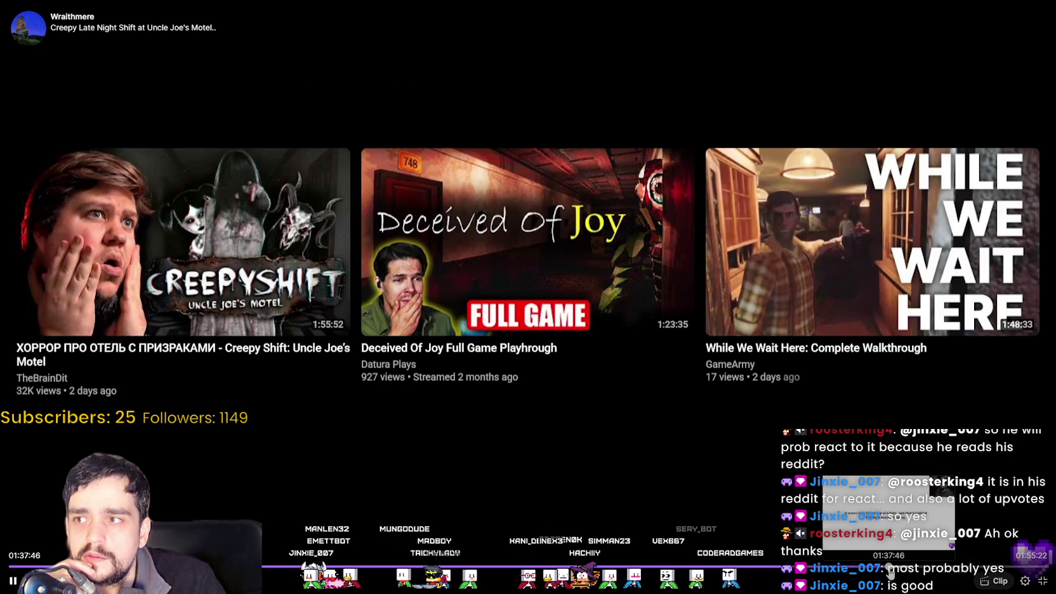
{"action": "left_click", "coordinate": [891, 567]}
{"action": "left_click", "coordinate": [900, 566]}
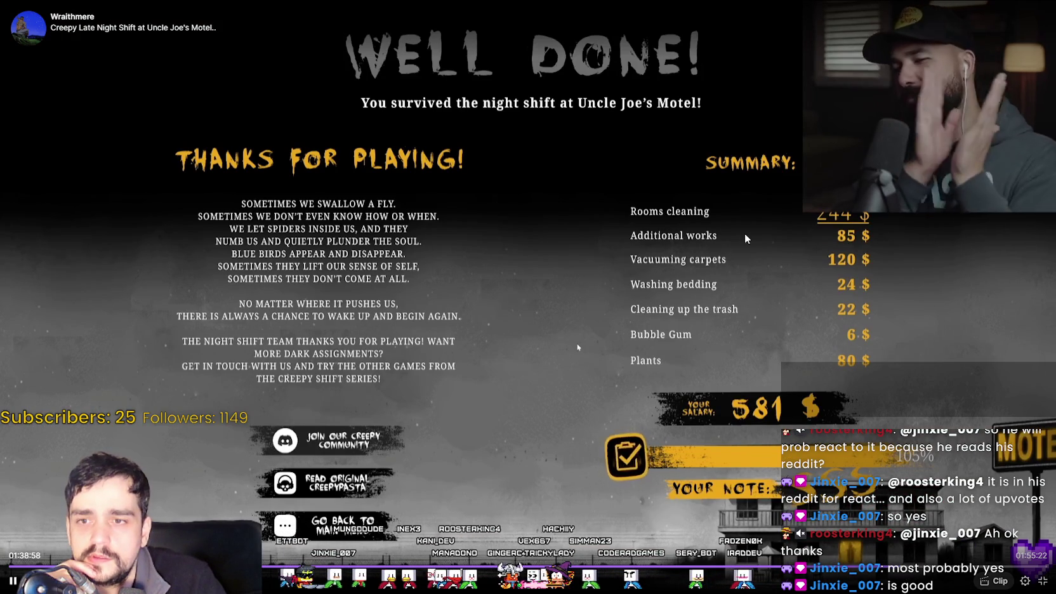
{"action": "key", "text": "Right"}
{"action": "key", "text": "Right"}
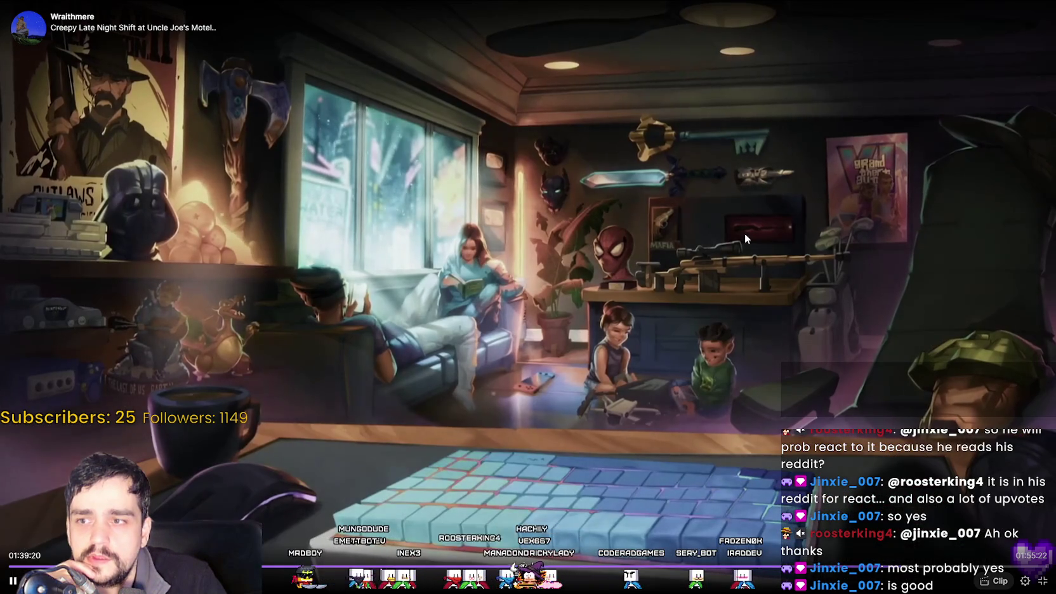
{"action": "key", "text": "Right"}
{"action": "key", "text": "Right"}
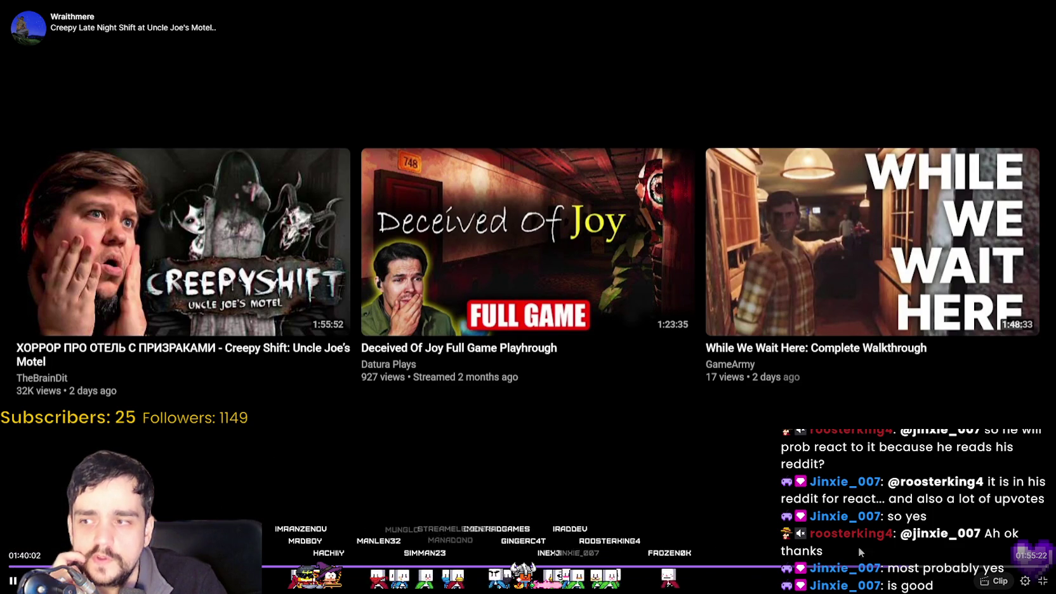
{"action": "key", "text": "Escape"}
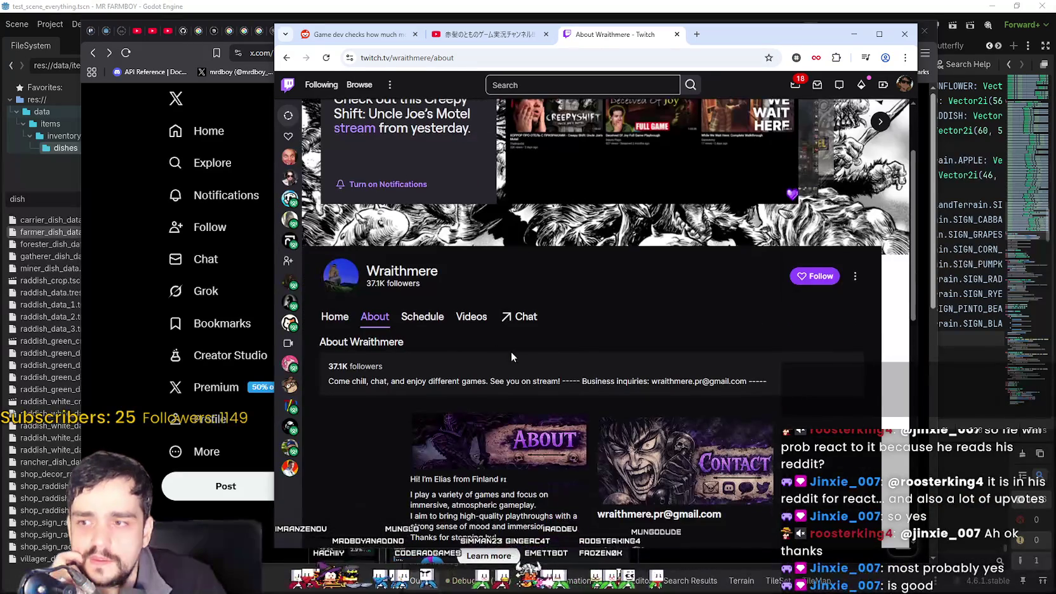
Browse the Wraithmere channel home and community chat list, then close the Twitch tab
{"action": "left_click", "coordinate": [517, 319]}
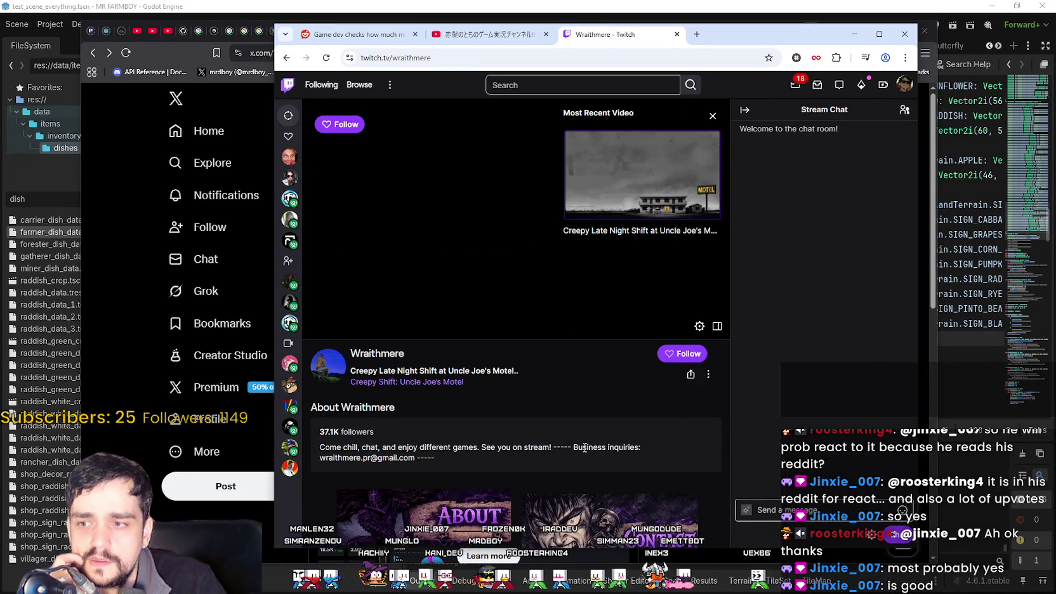
{"action": "scroll", "coordinate": [585, 448], "scroll_direction": "down", "scroll_amount": 5}
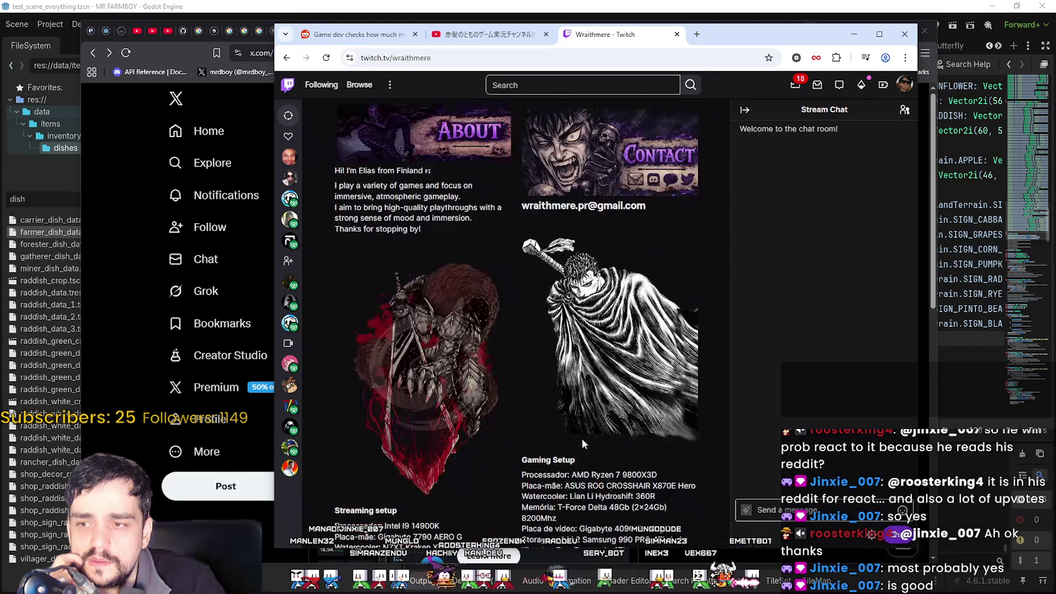
{"action": "left_click", "coordinate": [905, 111]}
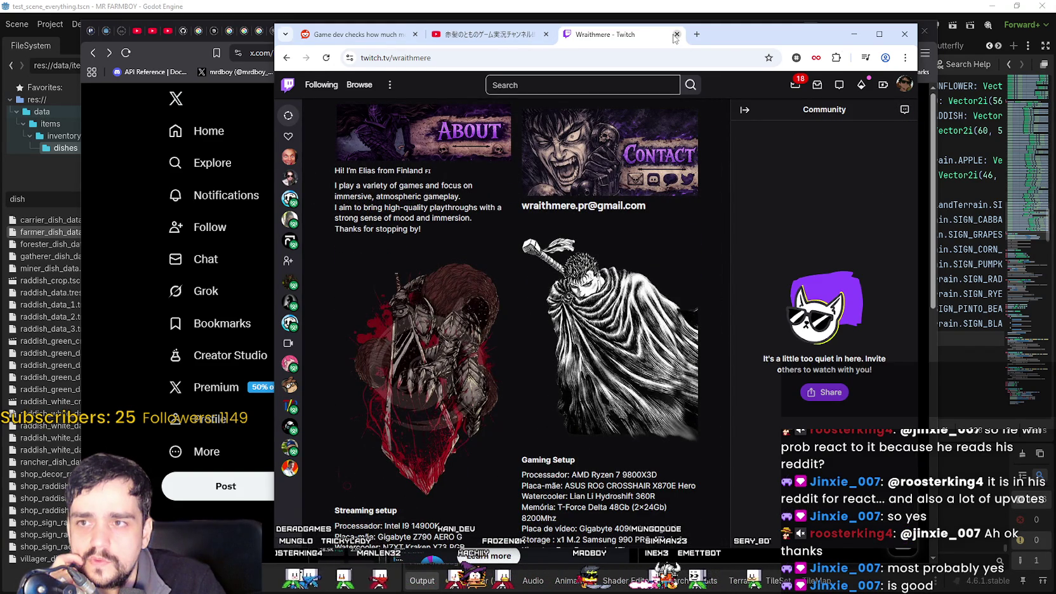
{"action": "scroll", "coordinate": [603, 218], "scroll_direction": "down", "scroll_amount": 3}
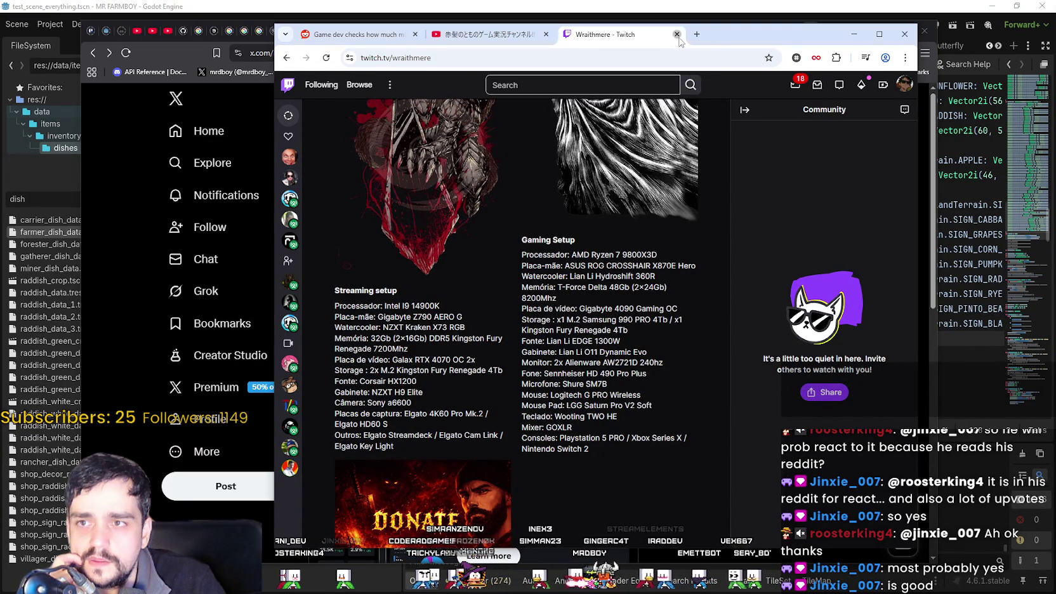
{"action": "key", "text": "ctrl+w"}
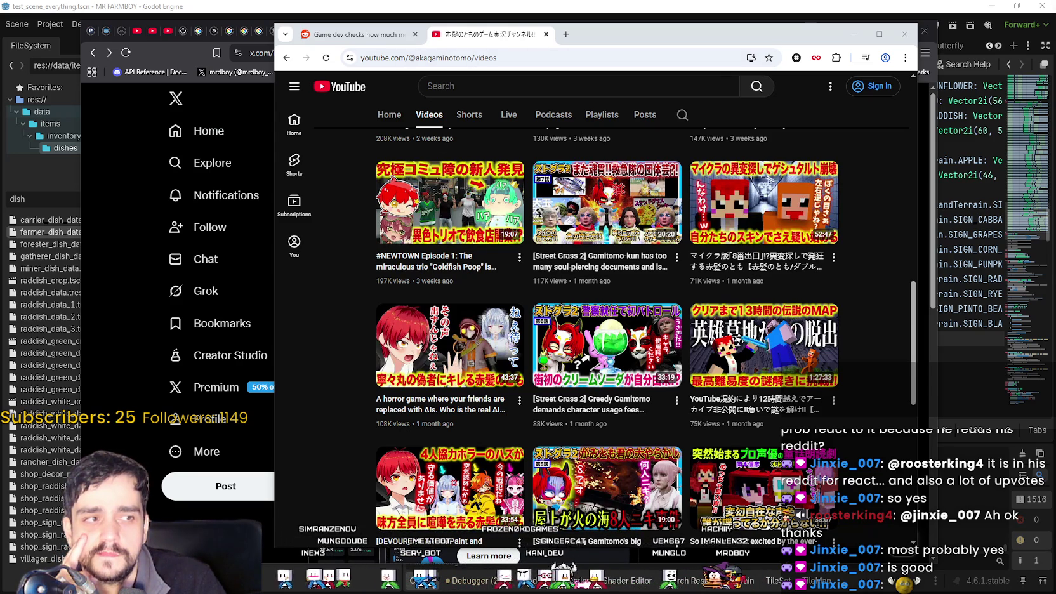
Bring X forward, go back to the profile, and scroll down through its reposts
{"action": "left_click", "coordinate": [158, 273]}
{"action": "key", "text": "alt+Left"}
{"action": "scroll", "coordinate": [483, 434], "scroll_direction": "down", "scroll_amount": 15}
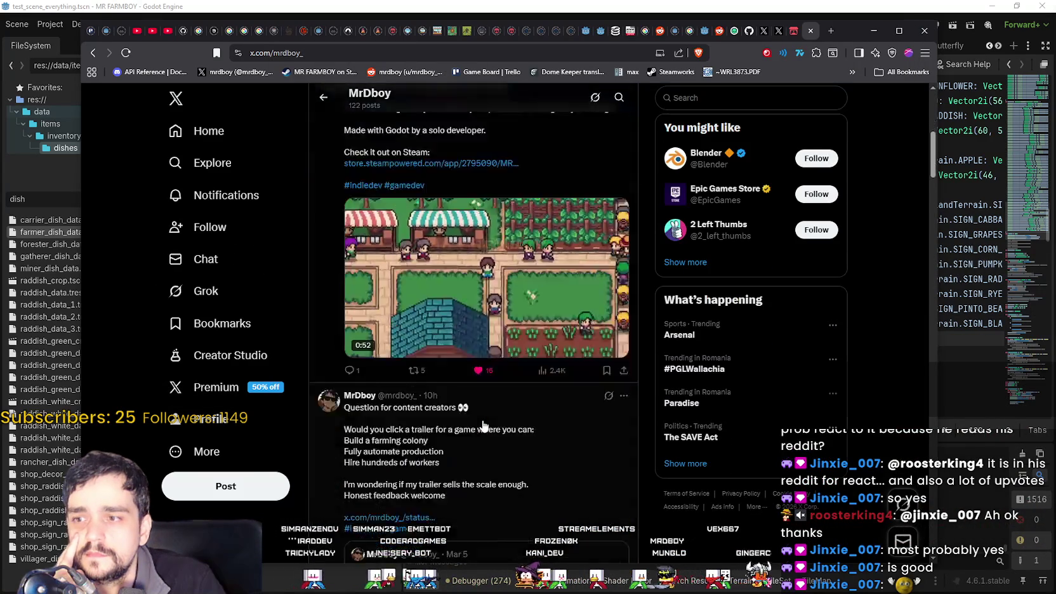
{"action": "scroll", "coordinate": [487, 416], "scroll_direction": "down", "scroll_amount": 10}
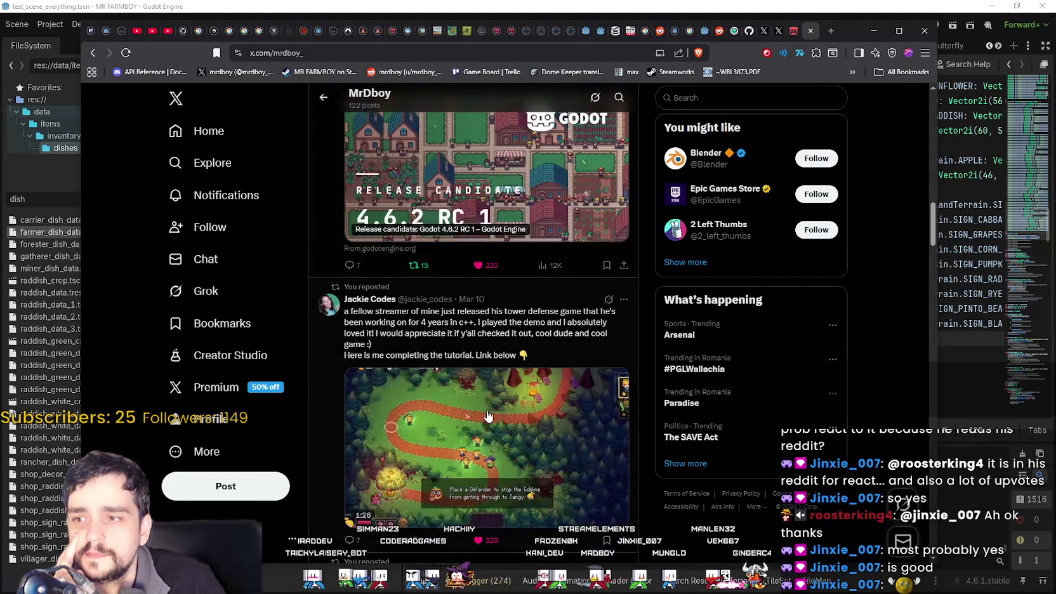
{"action": "scroll", "coordinate": [488, 414], "scroll_direction": "down", "scroll_amount": 8}
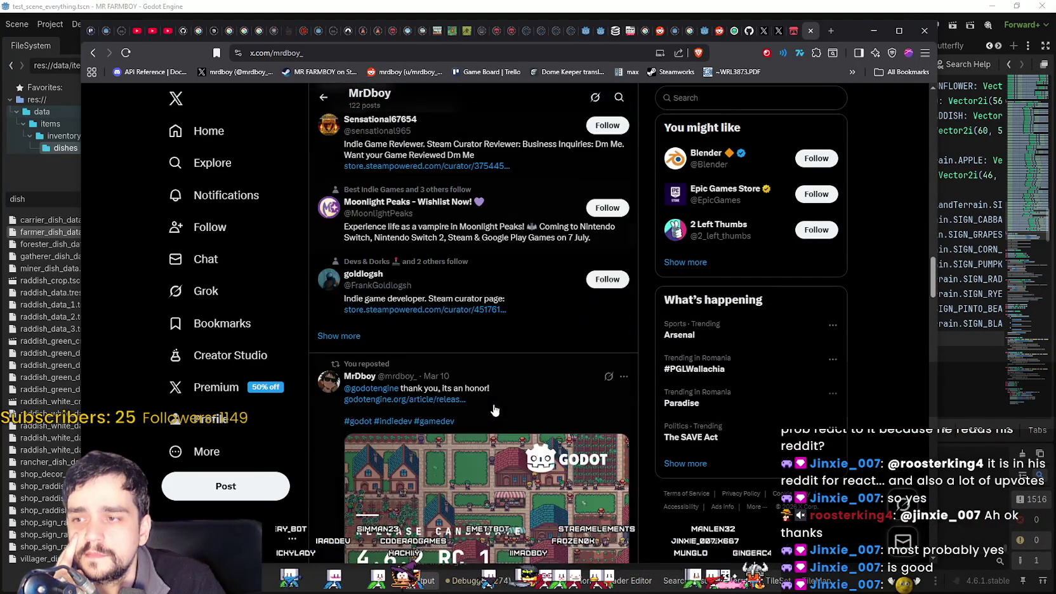
View the X profile's Replies tab, then switch to the YouTube playlist window
{"action": "left_click_drag", "start_coordinate": [933, 308], "coordinate": [932, 137]}
{"action": "left_click", "coordinate": [386, 257]}
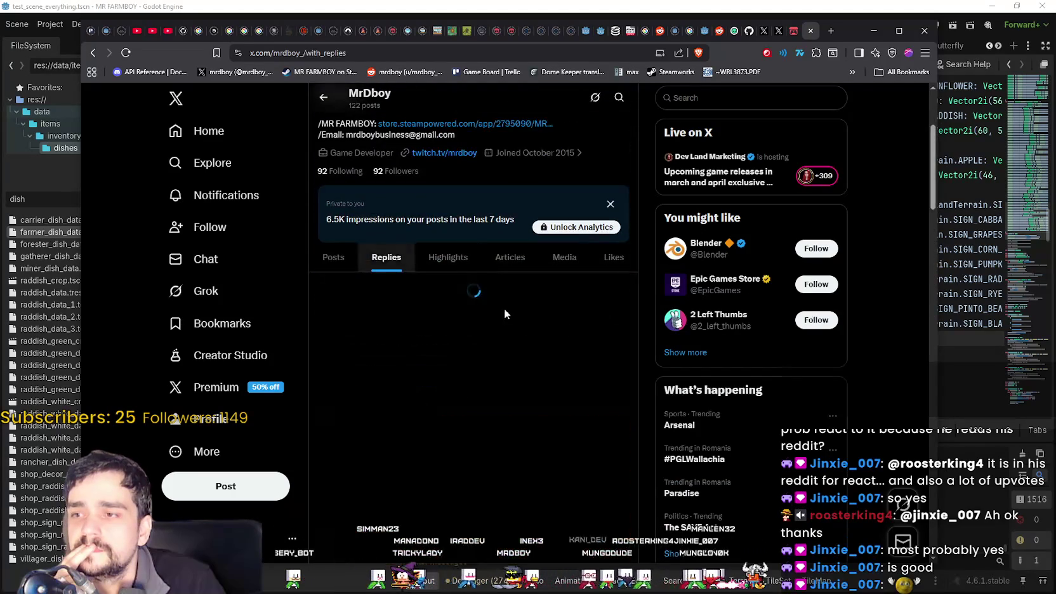
{"action": "mouse_move", "coordinate": [933, 135]}
{"action": "left_mouse_down"}
{"action": "mouse_move", "coordinate": [932, 179]}
{"action": "mouse_move", "coordinate": [932, 143]}
{"action": "left_mouse_up"}
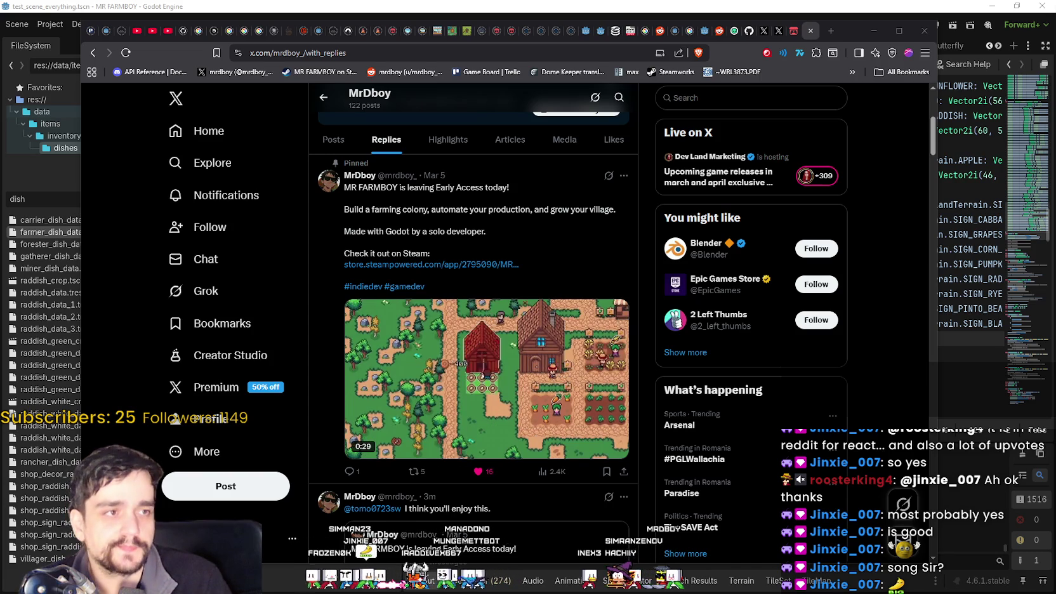
{"action": "key", "text": "alt+Tab"}
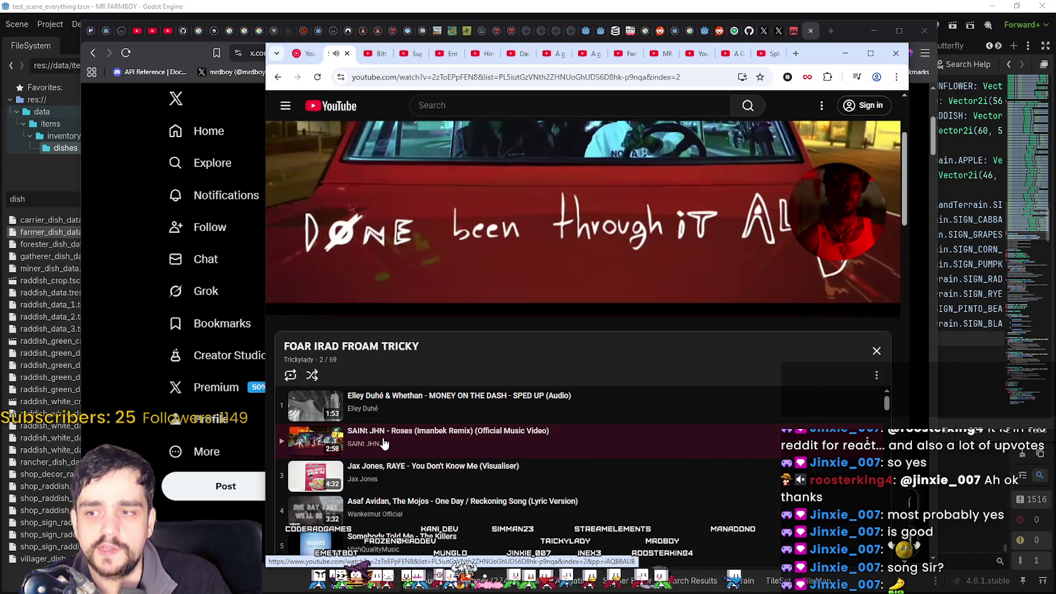
Shift the YouTube playlist window slightly up and to the right
{"action": "mouse_move", "coordinate": [815, 65]}
{"action": "left_mouse_down"}
{"action": "mouse_move", "coordinate": [835, 52]}
{"action": "mouse_move", "coordinate": [821, 52]}
{"action": "mouse_move", "coordinate": [1055, 64]}
{"action": "left_mouse_up"}
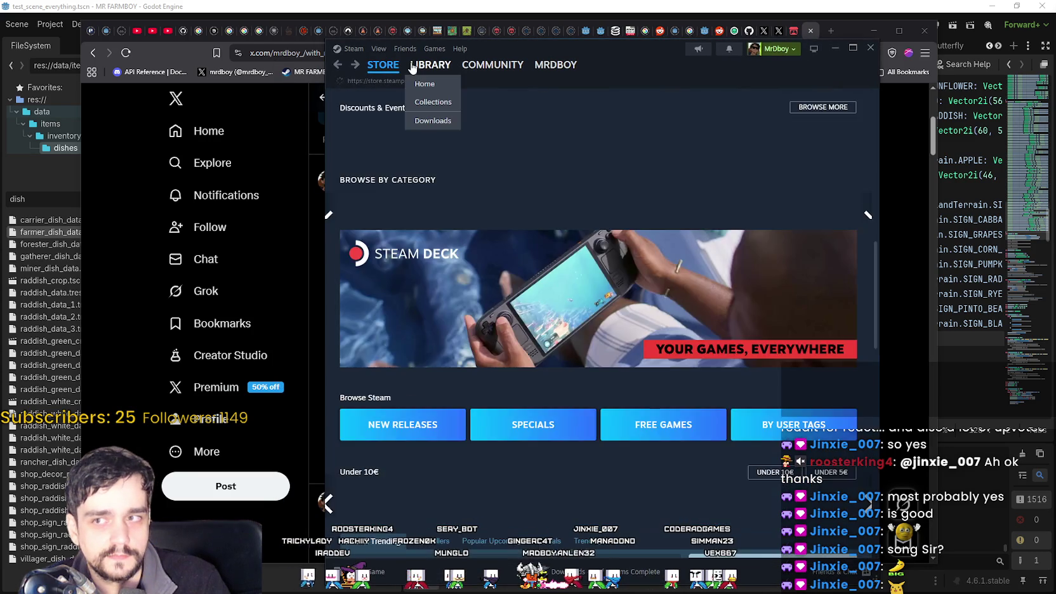
Read the MR FARMBOY 'How do signs unlock?' community discussion, then return to the Library
{"action": "left_click", "coordinate": [413, 68]}
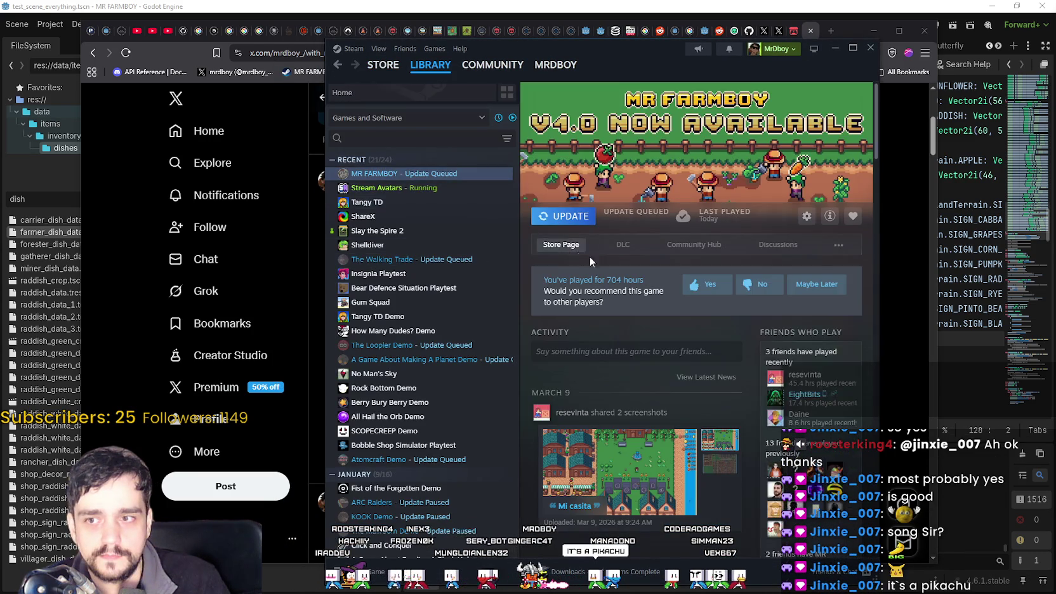
{"action": "left_click", "coordinate": [579, 248]}
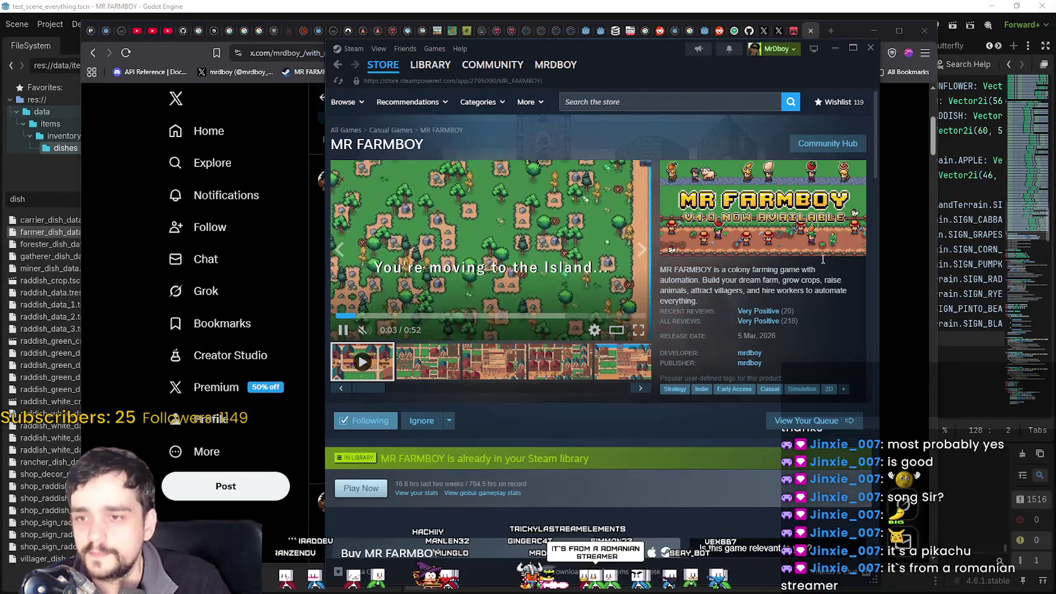
{"action": "left_click", "coordinate": [837, 149]}
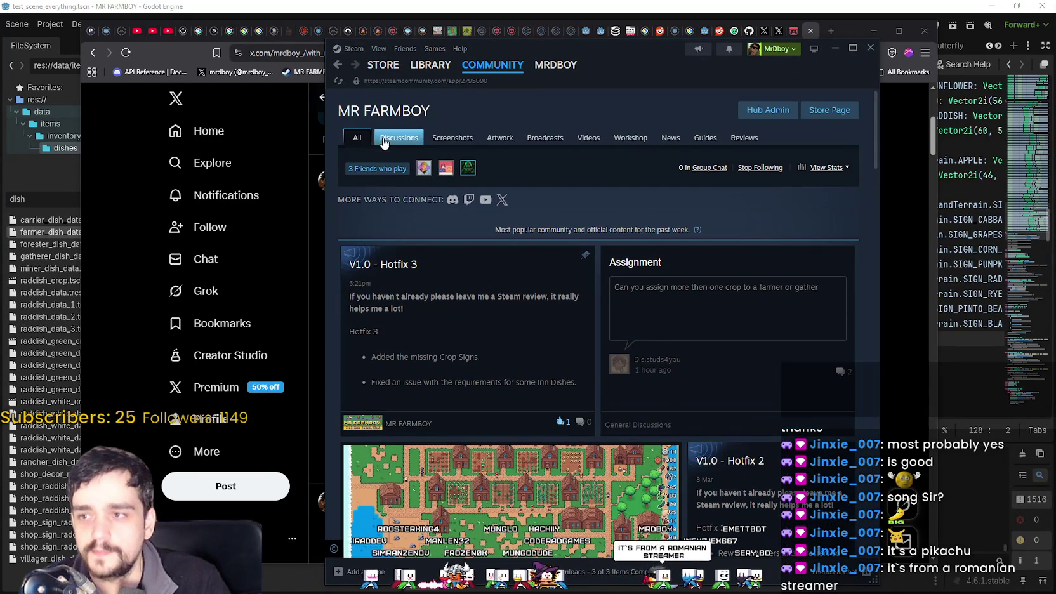
{"action": "left_click", "coordinate": [383, 141]}
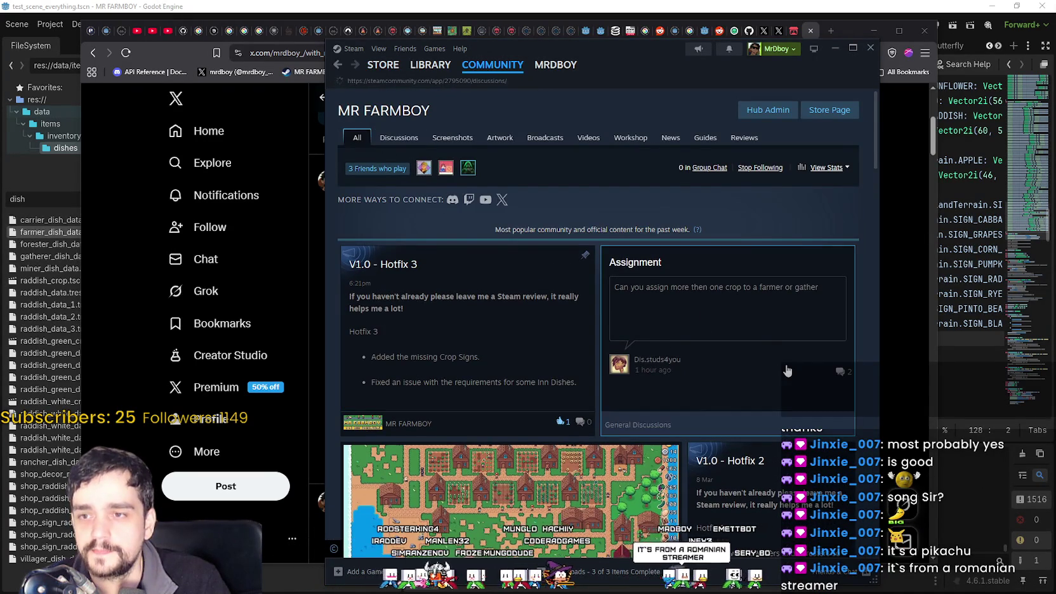
{"action": "left_click", "coordinate": [544, 389]}
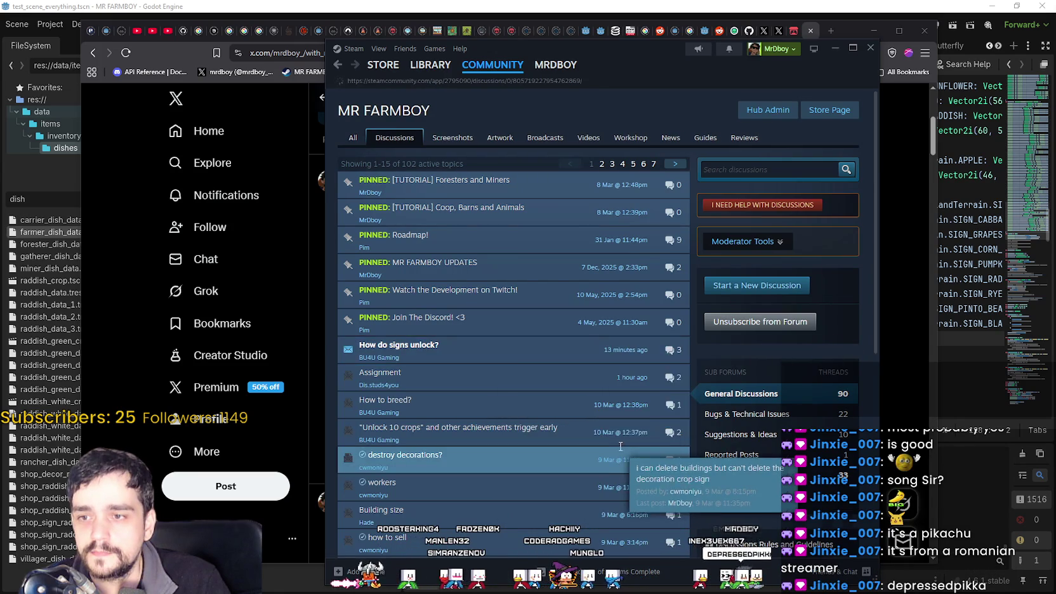
{"action": "scroll", "coordinate": [617, 440], "scroll_direction": "down", "scroll_amount": 10}
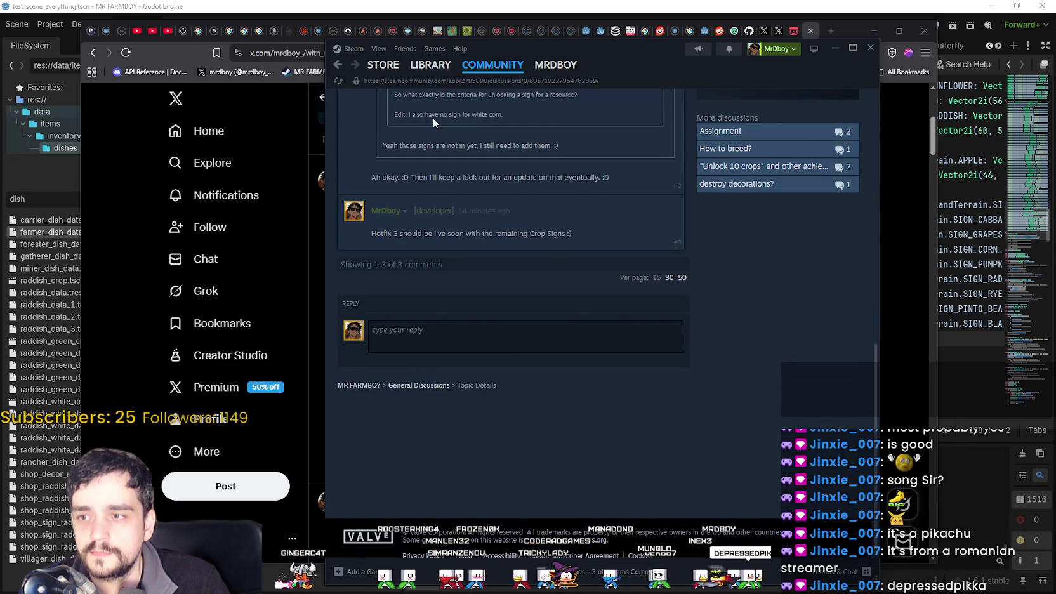
{"action": "left_click", "coordinate": [443, 70]}
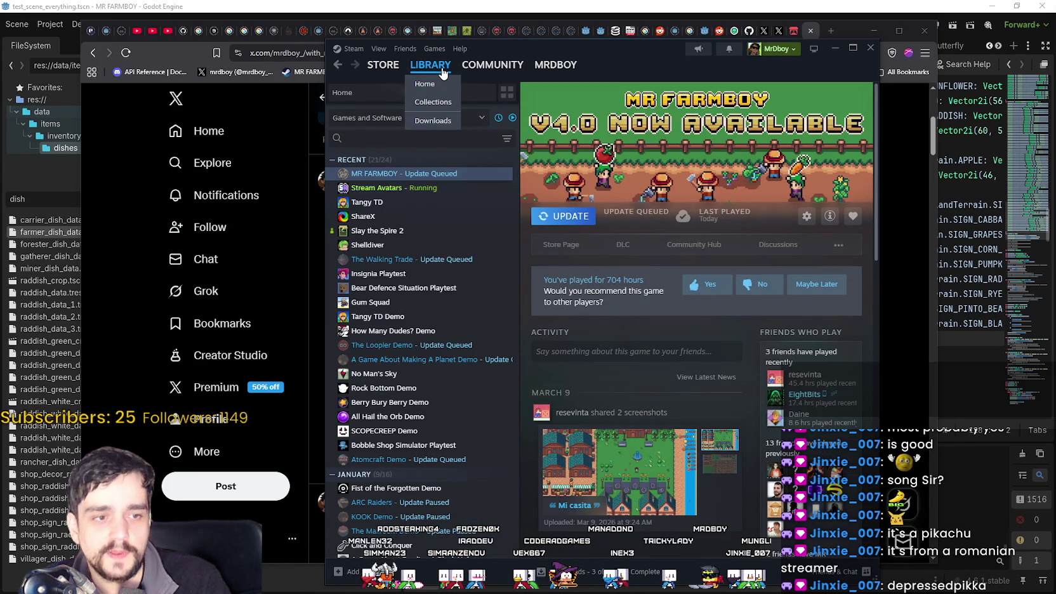
Start the MR FARMBOY update download and close the Steam window
{"action": "left_click", "coordinate": [564, 217]}
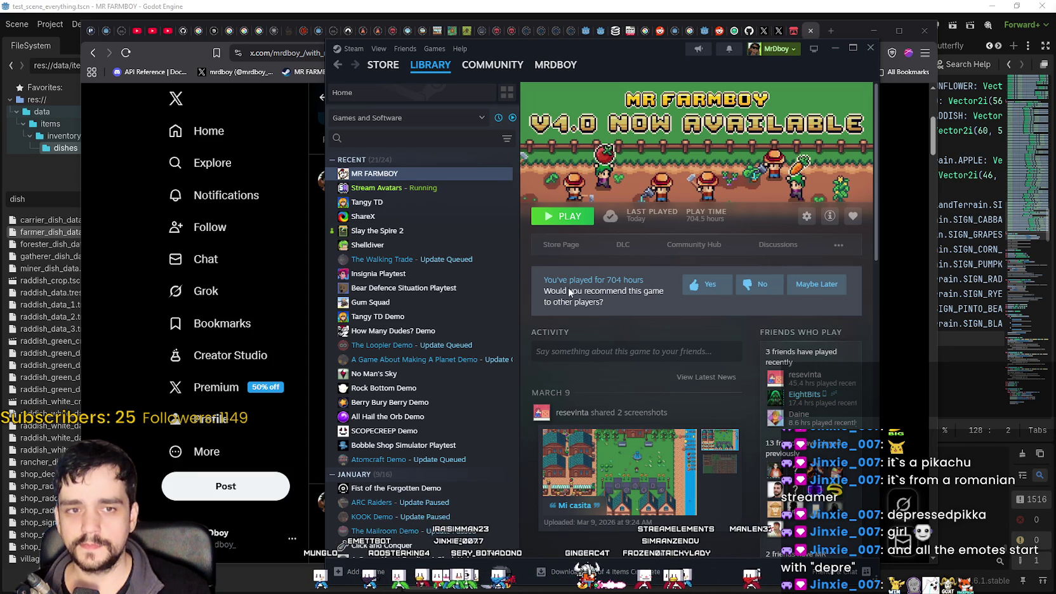
{"action": "left_click", "coordinate": [871, 48]}
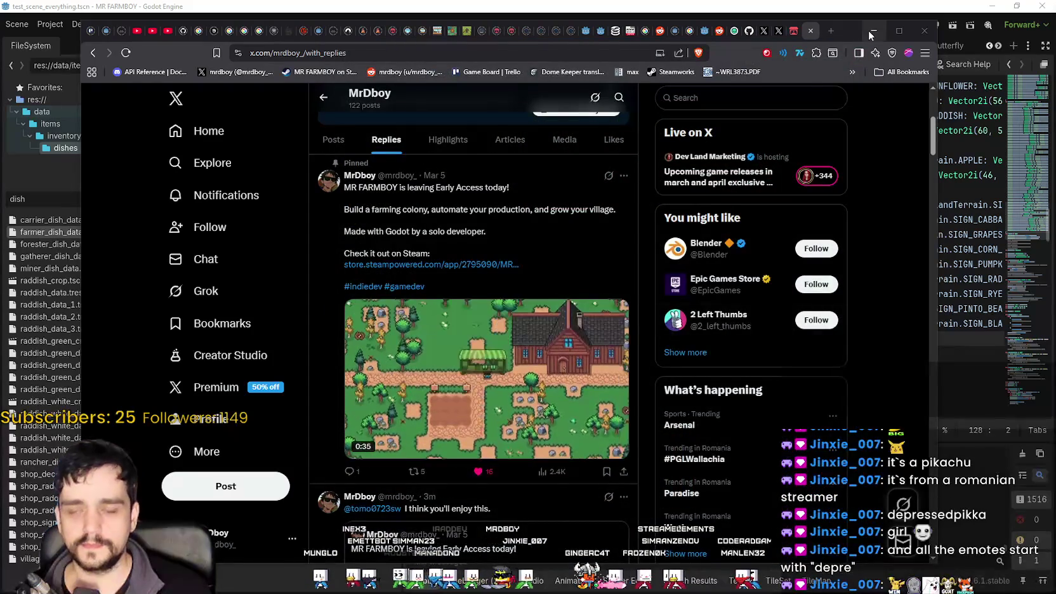
Minimize the browser to reveal Godot, then switch to GitHub Desktop
{"action": "left_click", "coordinate": [872, 32]}
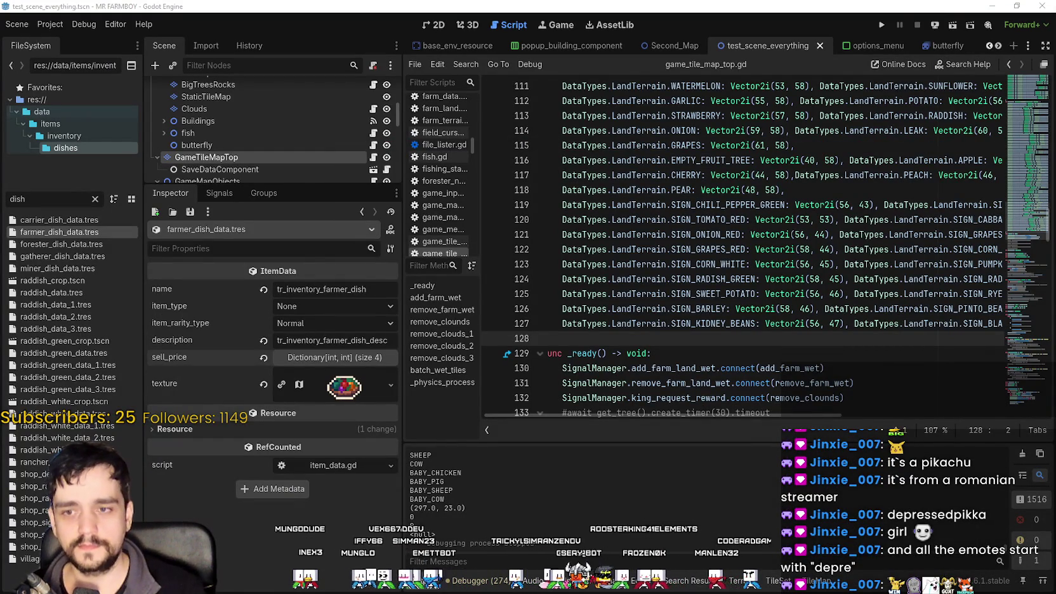
{"action": "key", "text": "alt+Tab"}
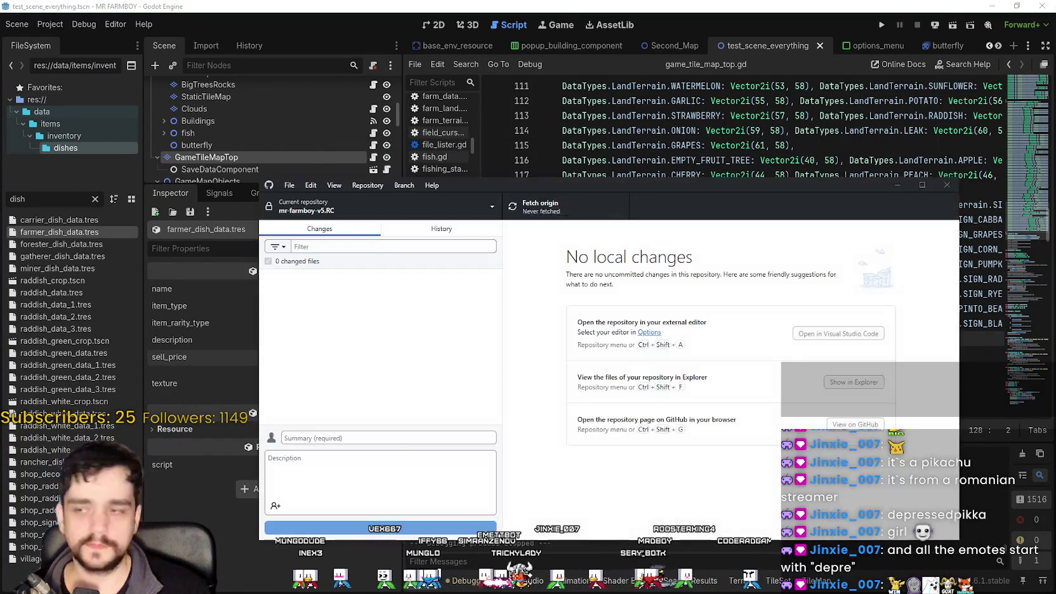
Switch GitHub Desktop to grow-harvest-eat, view its commit history, then drag the window aside
{"action": "left_click", "coordinate": [1040, 7]}
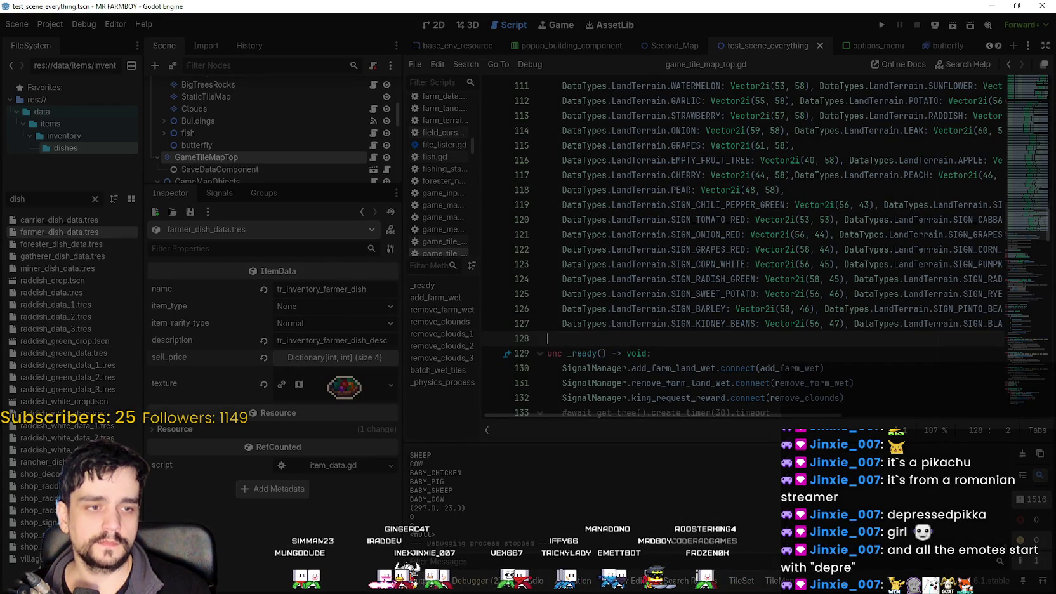
{"action": "key", "text": "alt+Tab"}
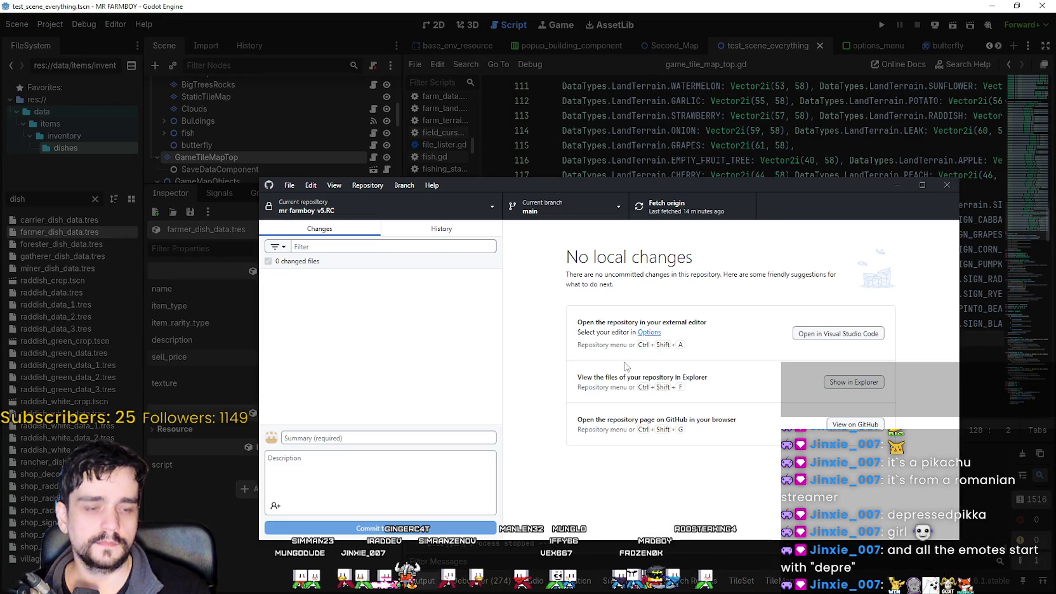
{"action": "left_click", "coordinate": [318, 208]}
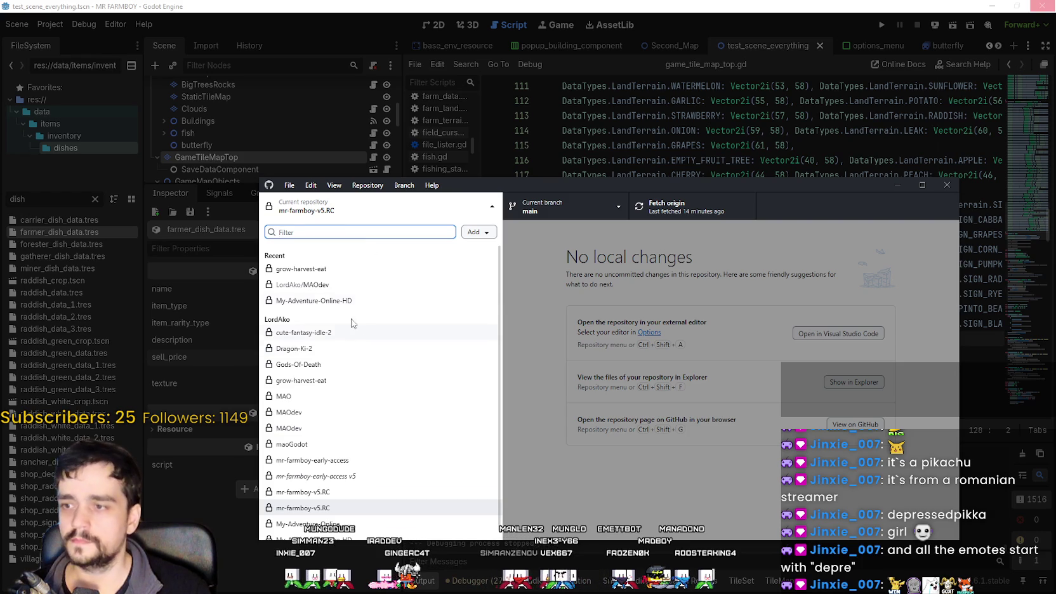
{"action": "left_click", "coordinate": [356, 380]}
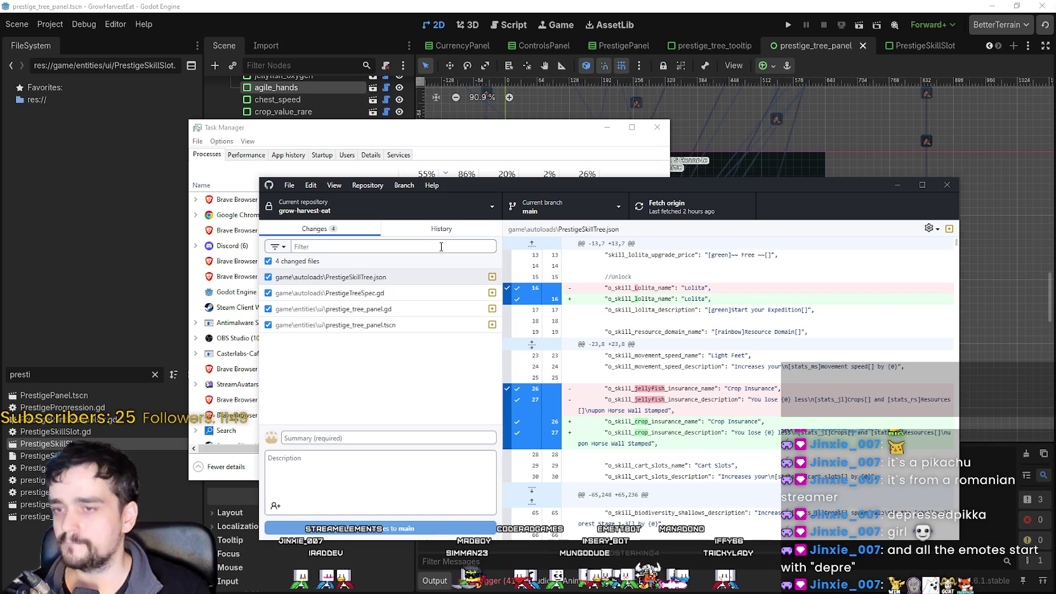
{"action": "left_click", "coordinate": [437, 231]}
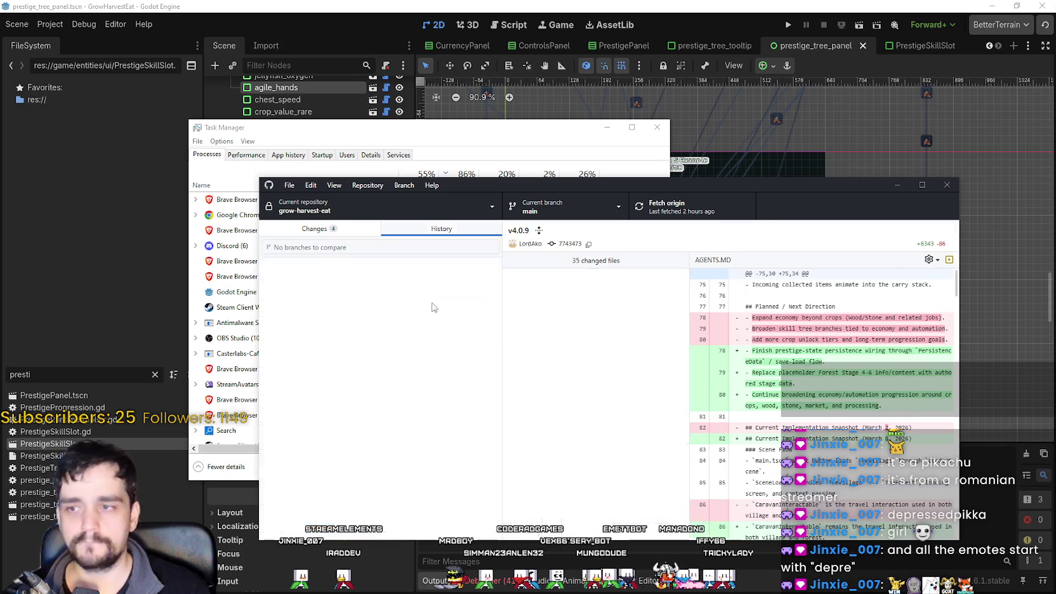
{"action": "left_click_drag", "start_coordinate": [775, 183], "coordinate": [1055, 191]}
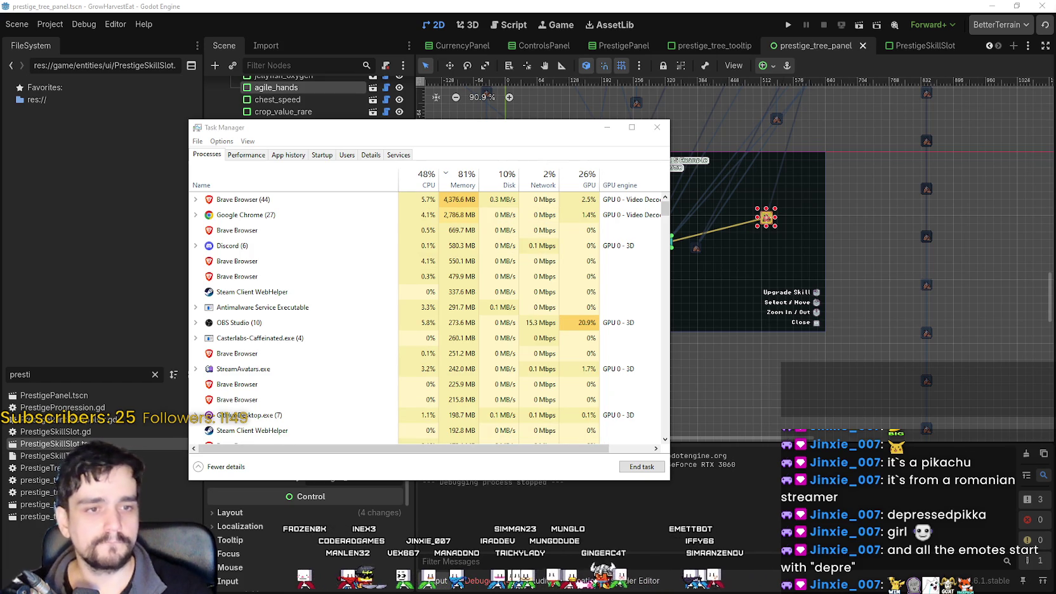
Close Task Manager and rename the jellyfish_transmutator slot to crops_transmutator
{"action": "left_click", "coordinate": [657, 127]}
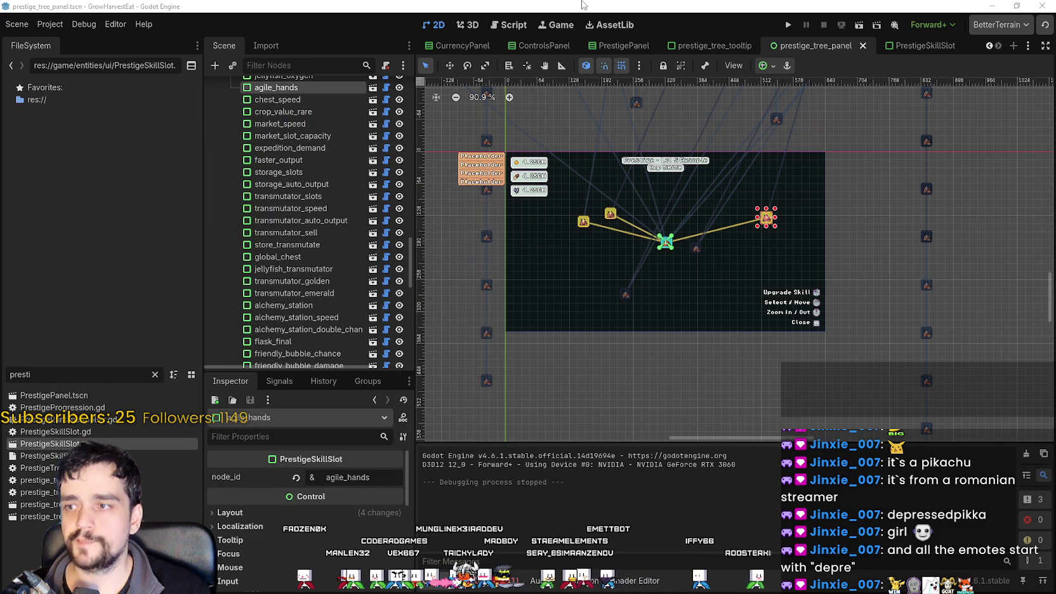
{"action": "scroll", "coordinate": [642, 257], "scroll_direction": "down", "scroll_amount": 2}
{"action": "scroll", "coordinate": [697, 243], "scroll_direction": "up", "scroll_amount": 4}
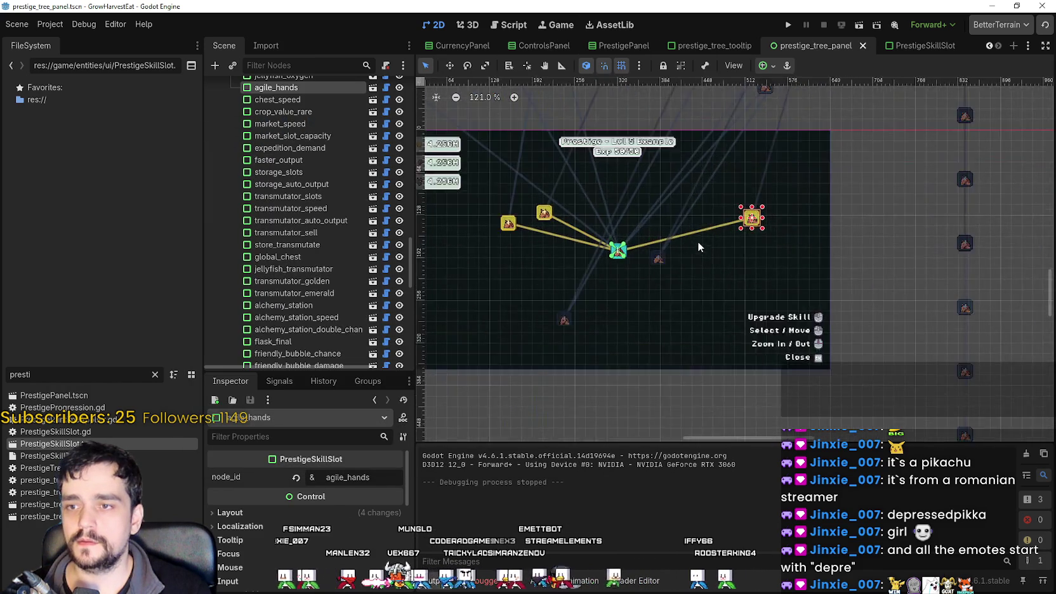
{"action": "left_click", "coordinate": [258, 267]}
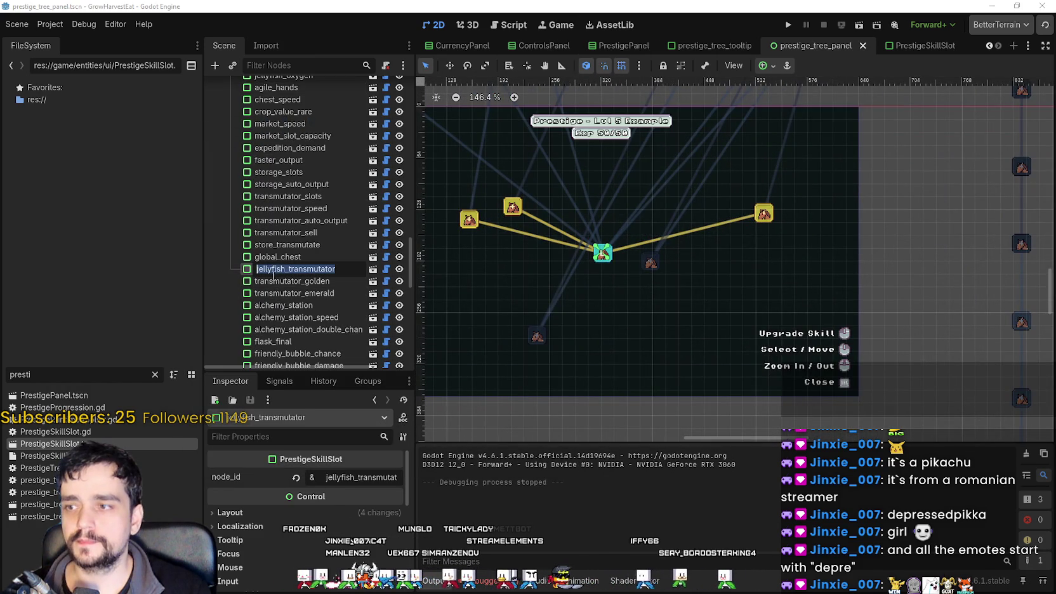
{"action": "double_click", "coordinate": [258, 269]}
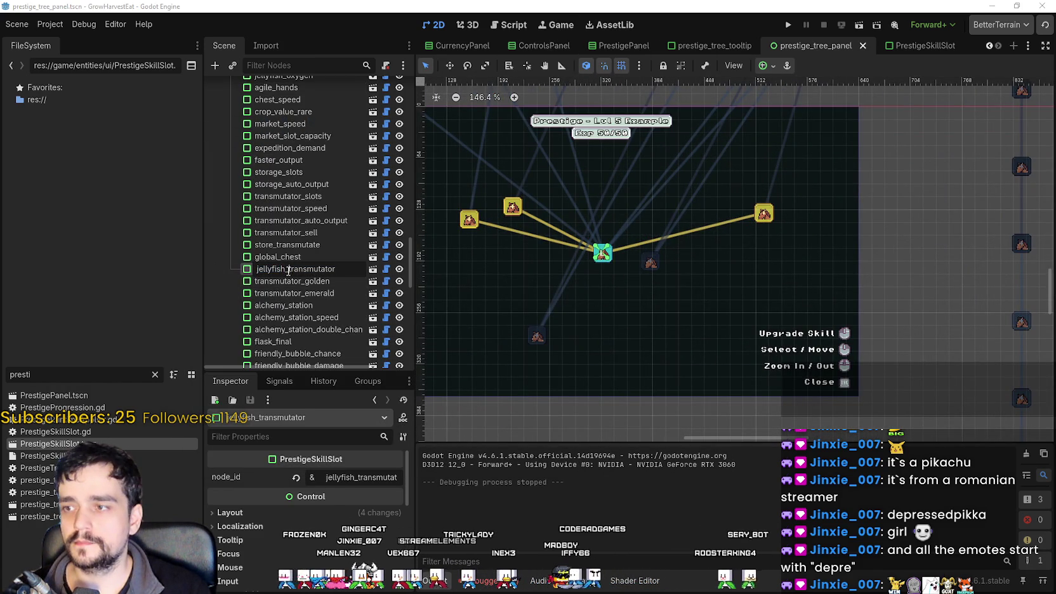
{"action": "type", "text": "crops"}
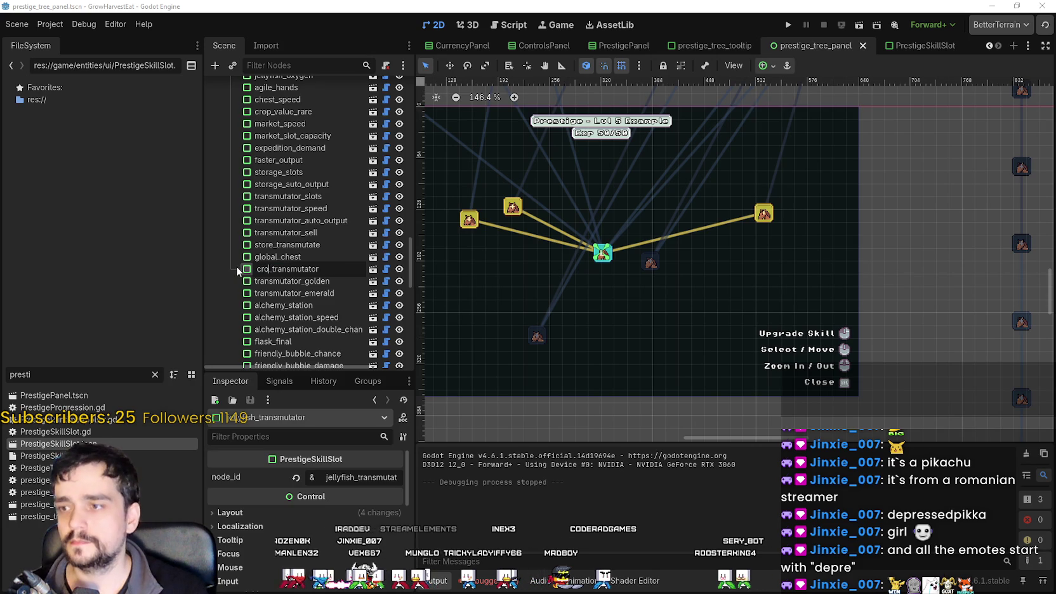
{"action": "key", "text": "Return"}
Scroll down the Scene dock and select the submarine_recover slot node
{"action": "scroll", "coordinate": [290, 280], "scroll_direction": "down", "scroll_amount": 3}
{"action": "scroll", "coordinate": [290, 280], "scroll_direction": "down", "scroll_amount": 3}
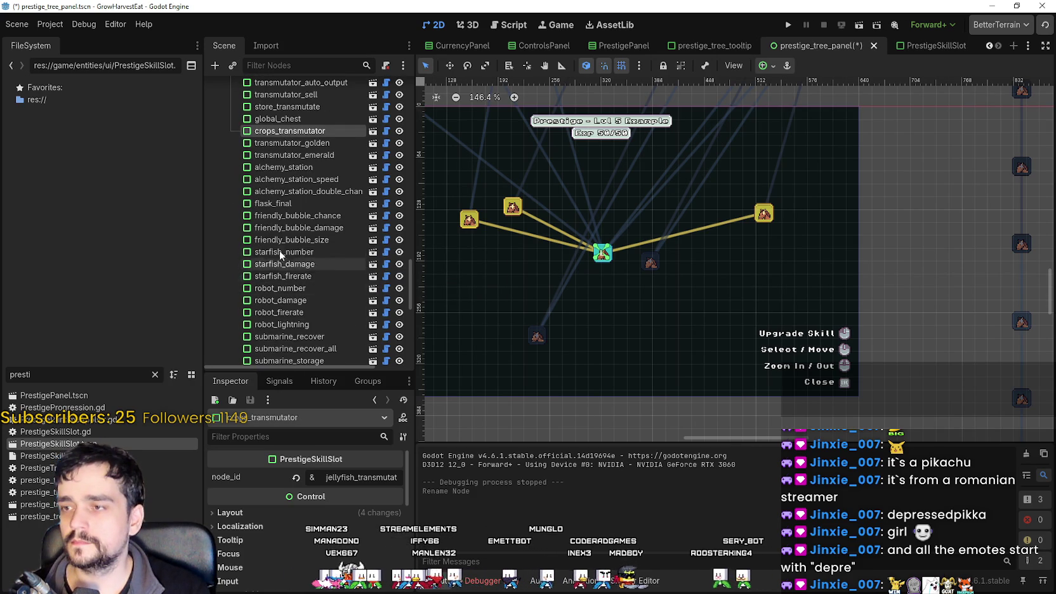
{"action": "scroll", "coordinate": [337, 248], "scroll_direction": "down", "scroll_amount": 5}
{"action": "scroll", "coordinate": [336, 248], "scroll_direction": "down", "scroll_amount": 10}
{"action": "scroll", "coordinate": [337, 253], "scroll_direction": "up", "scroll_amount": 10}
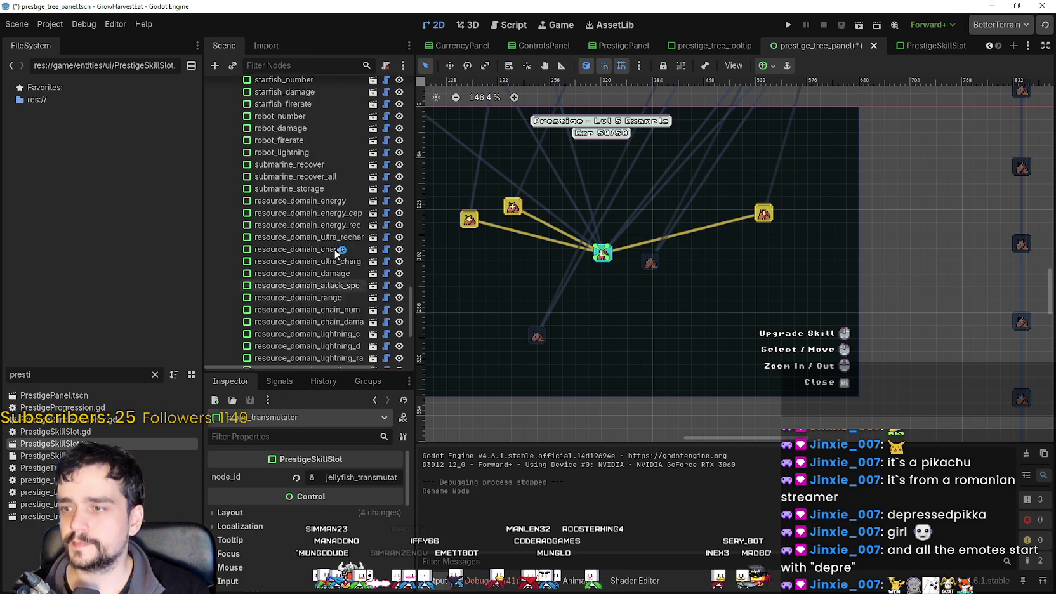
{"action": "left_click", "coordinate": [290, 303]}
Rename submarine_recover and submarine_recover_all to barrier_recover and barrier_recover_all
{"action": "left_click", "coordinate": [293, 302]}
{"action": "left_click_drag", "start_coordinate": [294, 302], "coordinate": [256, 302]}
{"action": "type", "text": "barrier_recover"}
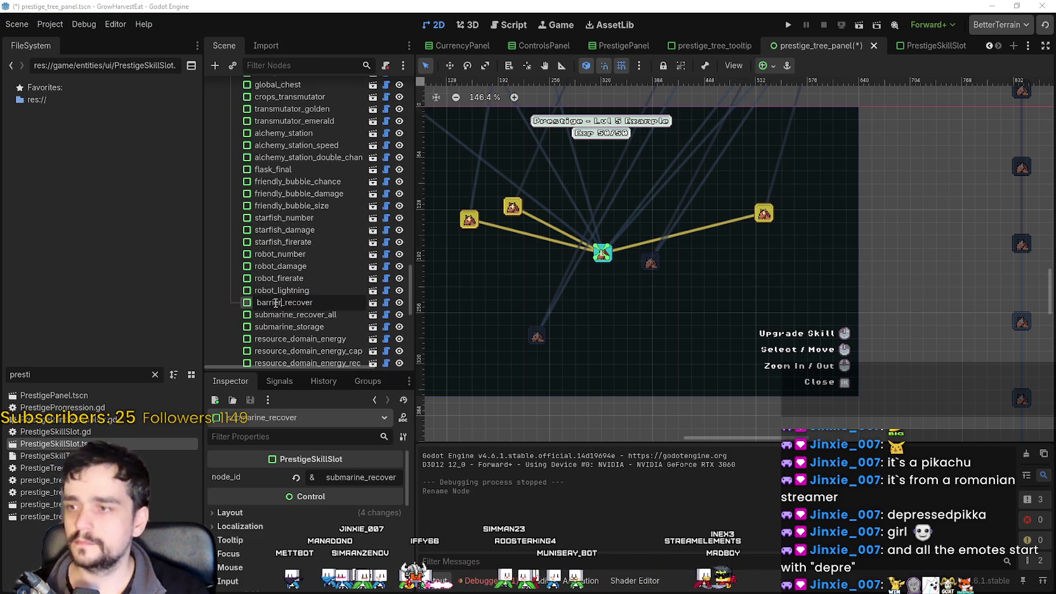
{"action": "key", "text": "Return"}
{"action": "left_click", "coordinate": [279, 315]}
{"action": "left_click", "coordinate": [279, 315]}
{"action": "left_click_drag", "start_coordinate": [296, 314], "coordinate": [257, 324]}
{"action": "type", "text": "barrier"}
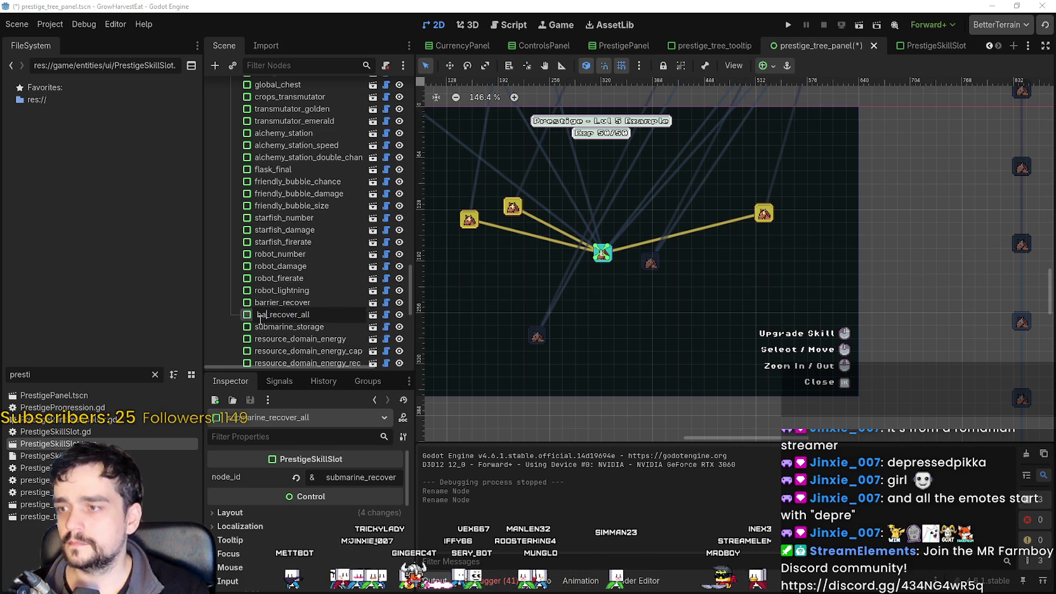
{"action": "key", "text": "Return"}
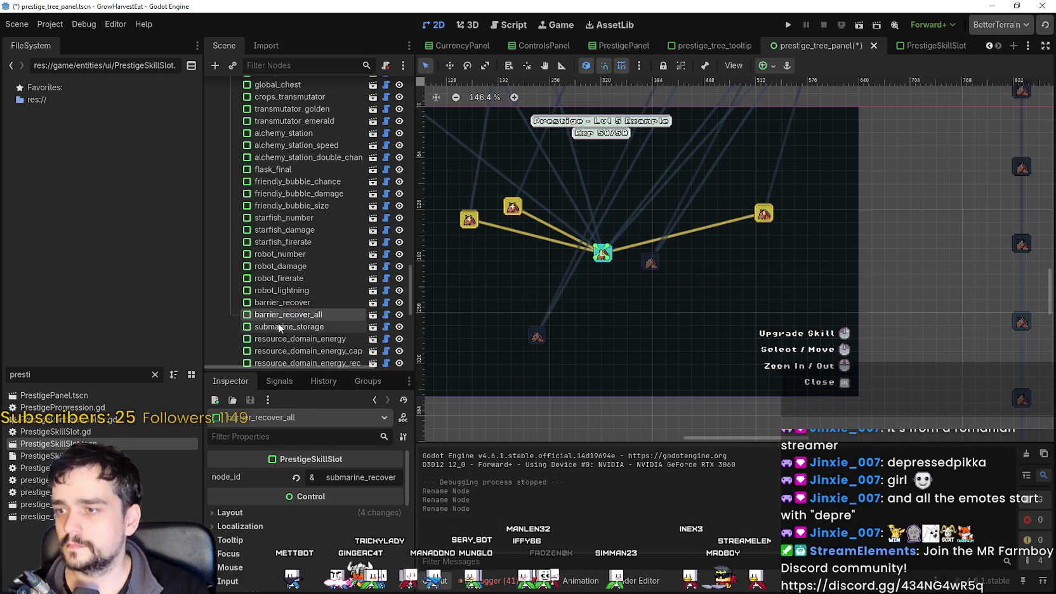
Rename the submarine_storage slot to cart_storage
{"action": "left_click", "coordinate": [292, 327]}
{"action": "left_click", "coordinate": [294, 326]}
{"action": "left_click_drag", "start_coordinate": [296, 326], "coordinate": [248, 327]}
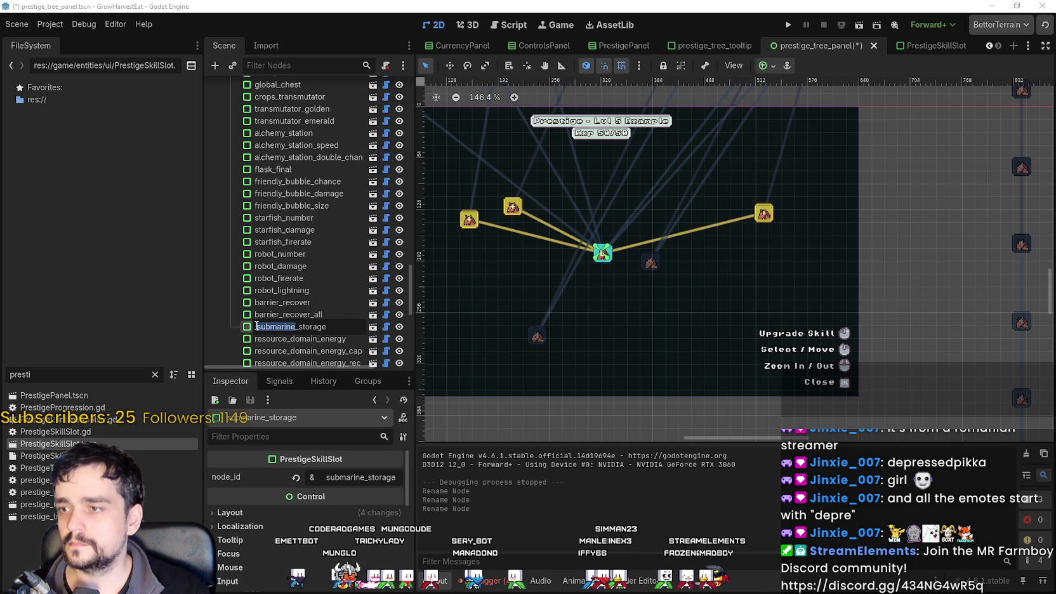
{"action": "type", "text": "cart"}
{"action": "key", "text": "Return"}
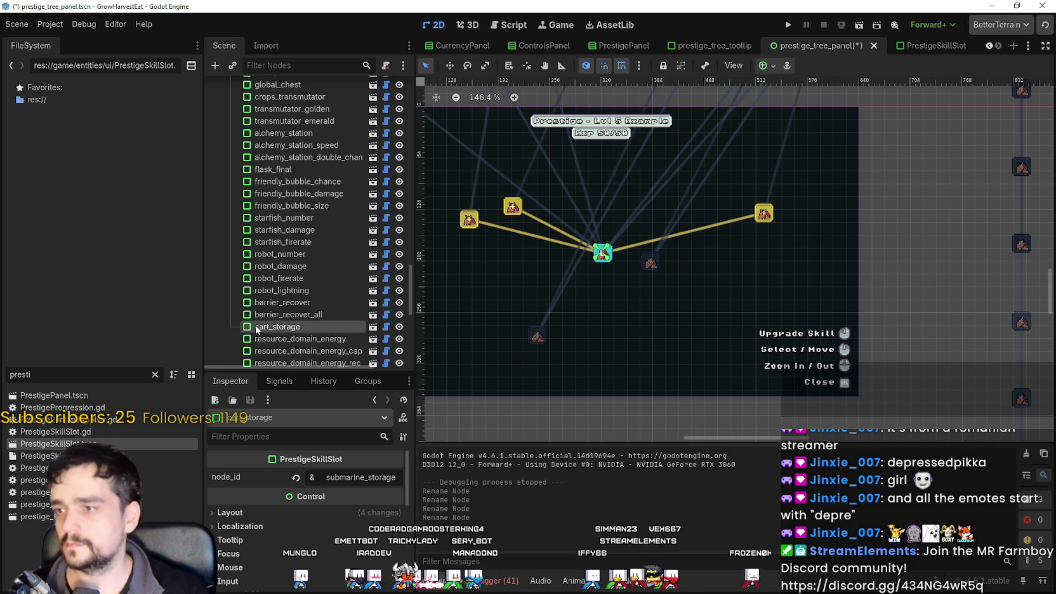
Select the robot_number slot node and begin renaming it
{"action": "left_click", "coordinate": [286, 290]}
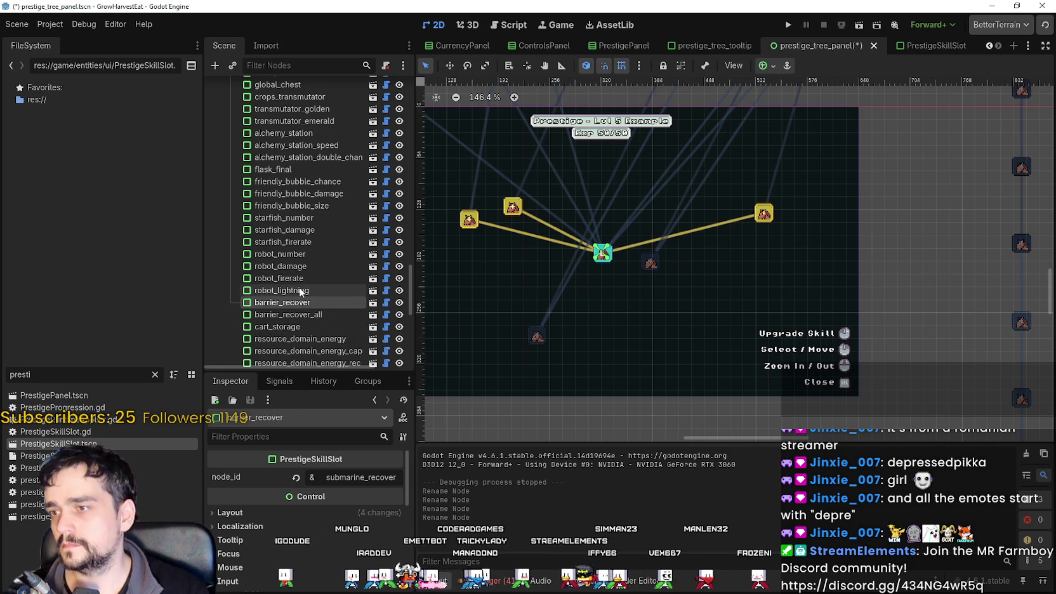
{"action": "left_click", "coordinate": [301, 256]}
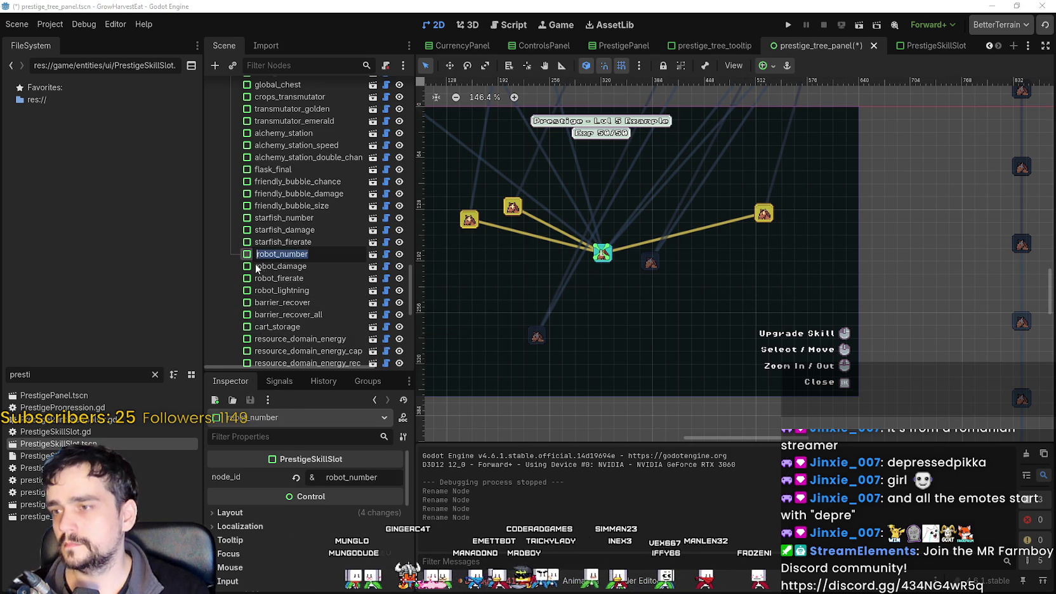
{"action": "left_click", "coordinate": [271, 256]}
{"action": "double_click", "coordinate": [266, 254]}
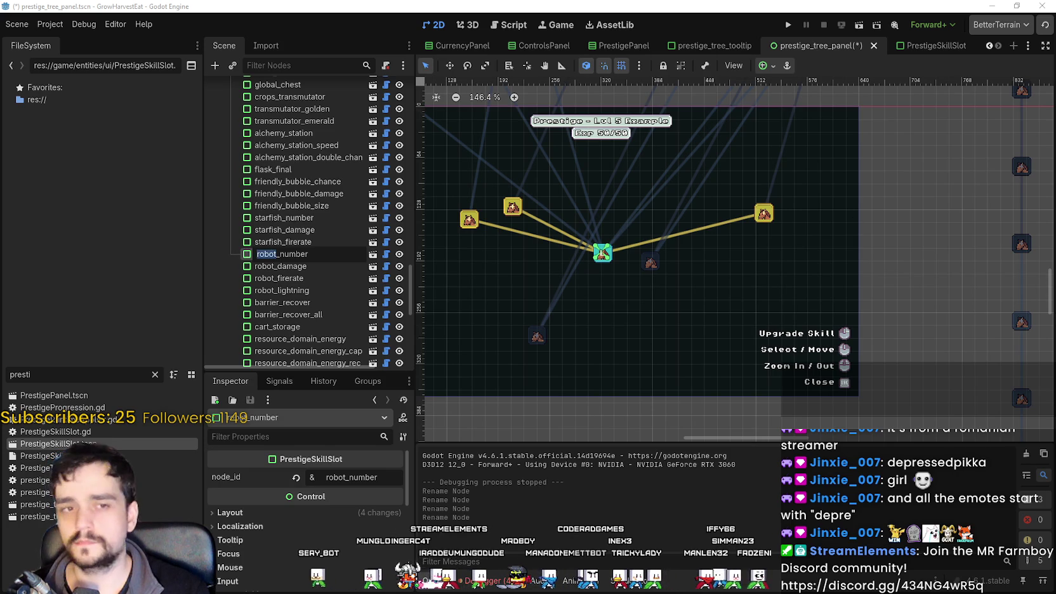
{"action": "key", "text": "Escape"}
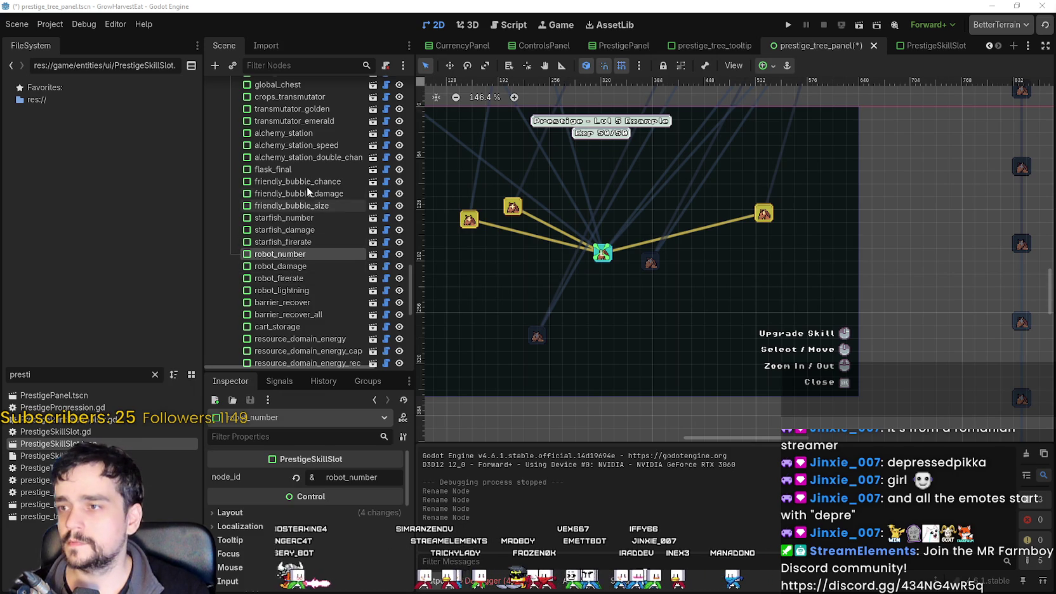
{"action": "left_click", "coordinate": [274, 183]}
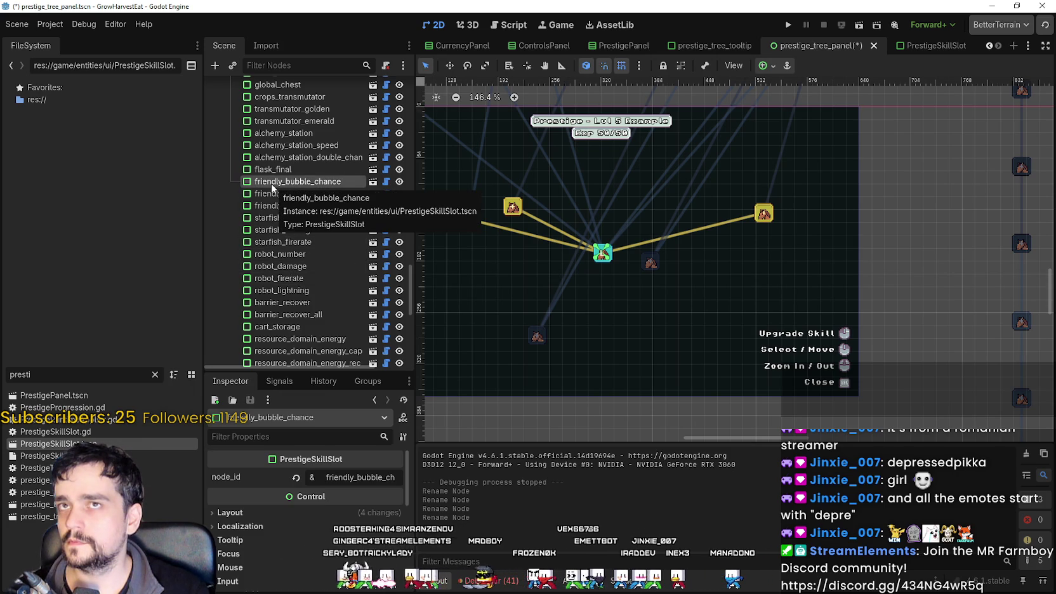
{"action": "left_click", "coordinate": [316, 181]}
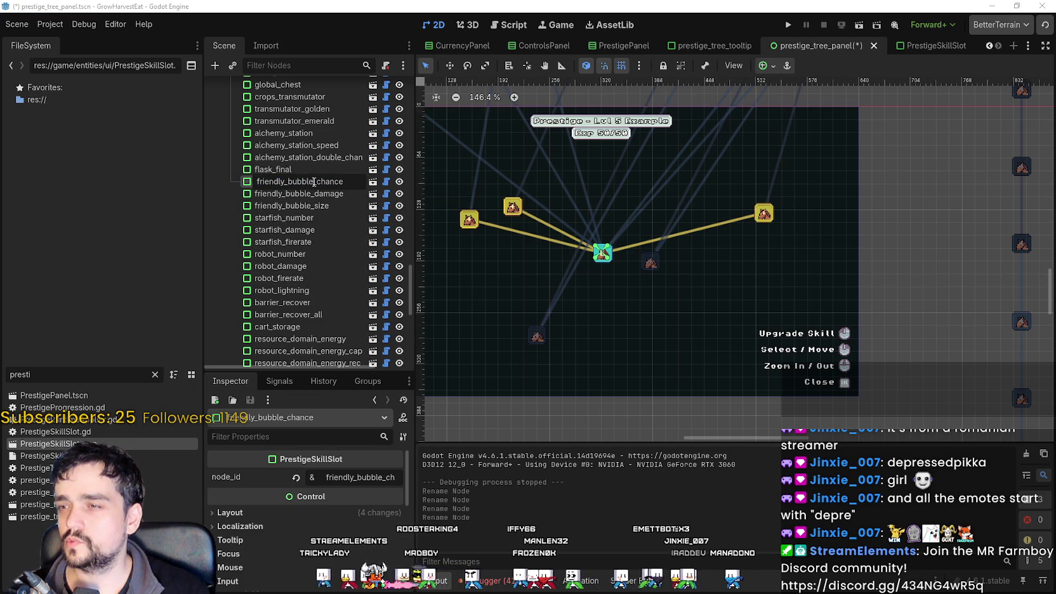
{"action": "left_click_drag", "start_coordinate": [314, 181], "coordinate": [216, 185]}
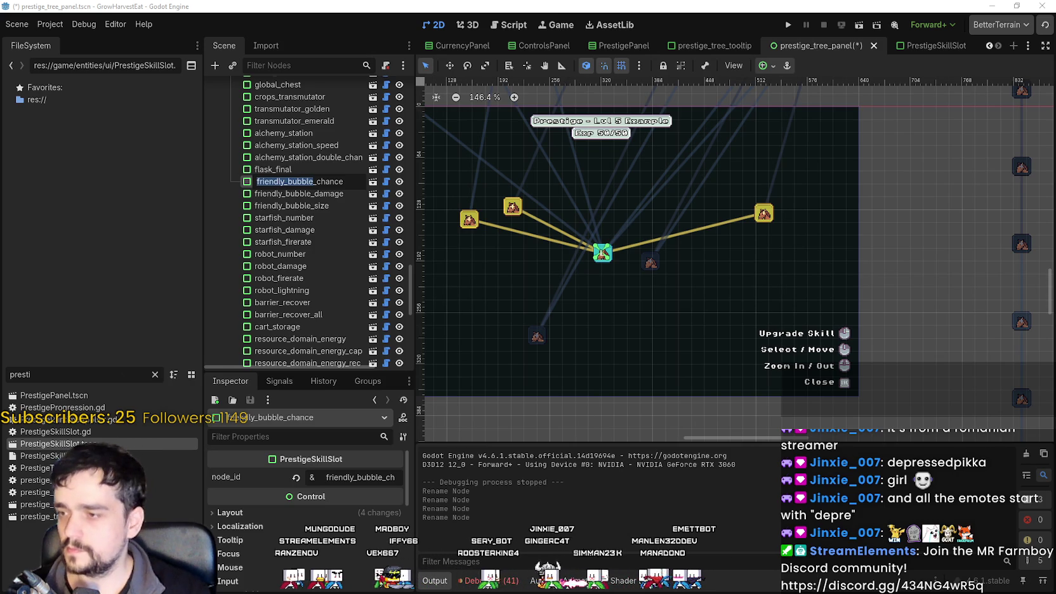
{"action": "key", "text": "Return"}
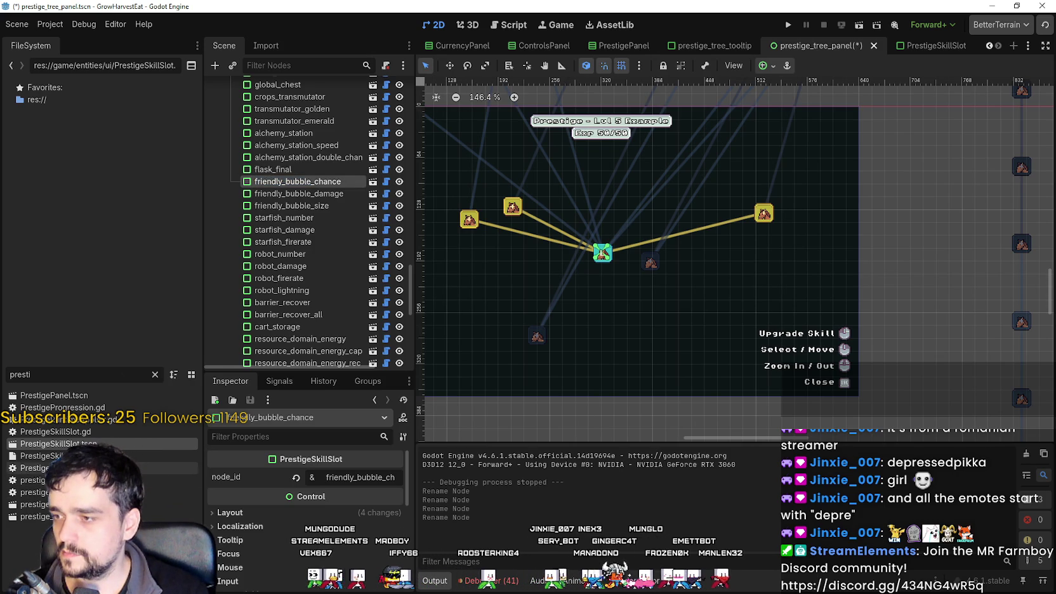
Reveal PrestigeSkillTree.json in the file manager and view its contents in Notepad
{"action": "right_click", "coordinate": [56, 468]}
{"action": "left_click", "coordinate": [33, 547]}
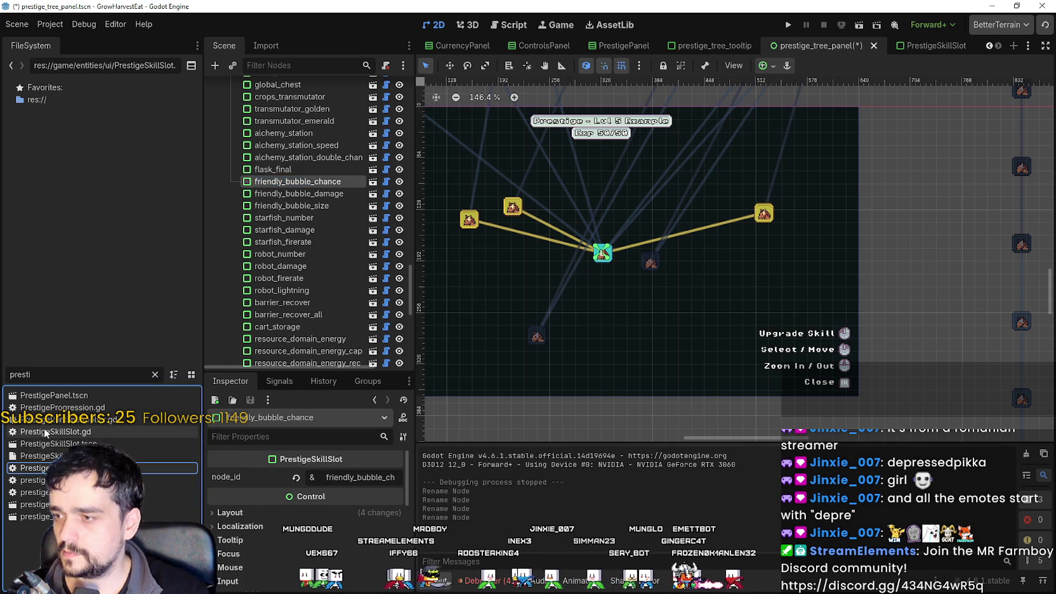
{"action": "right_click", "coordinate": [64, 456]}
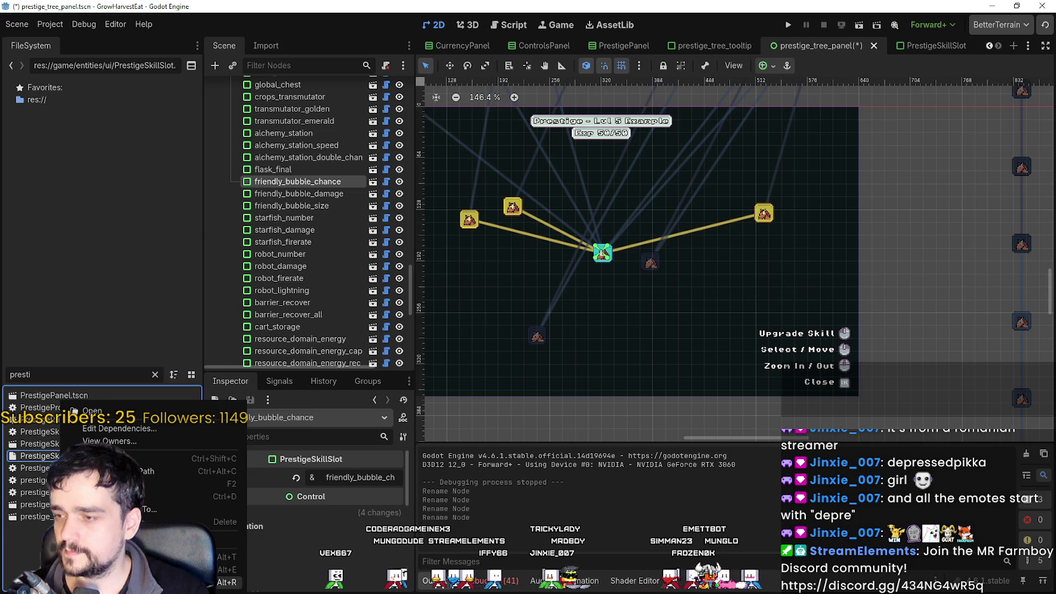
{"action": "left_click", "coordinate": [191, 457]}
{"action": "left_click", "coordinate": [215, 449]}
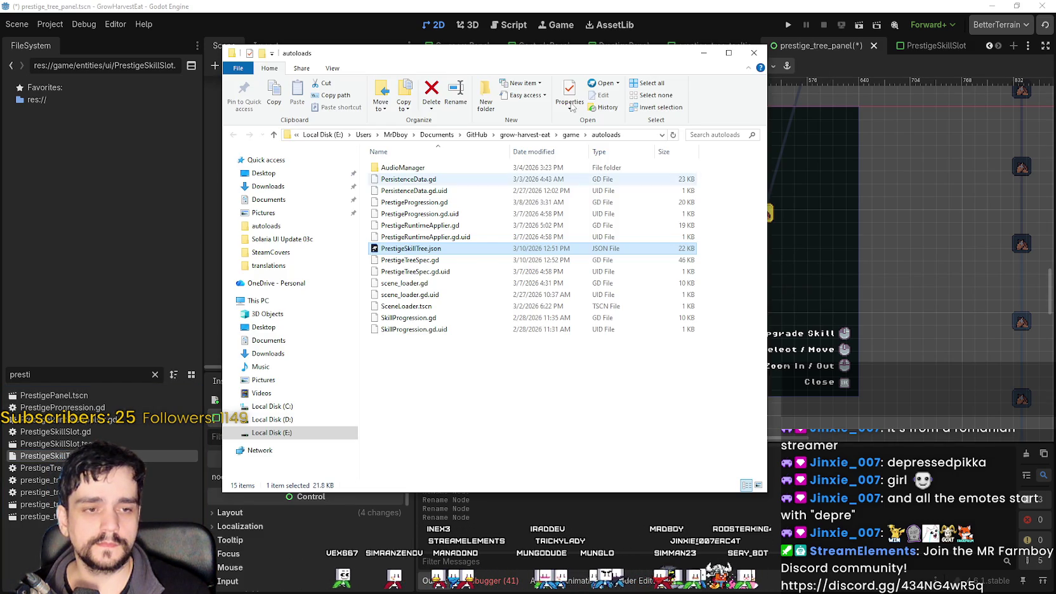
{"action": "key", "text": "alt+Tab"}
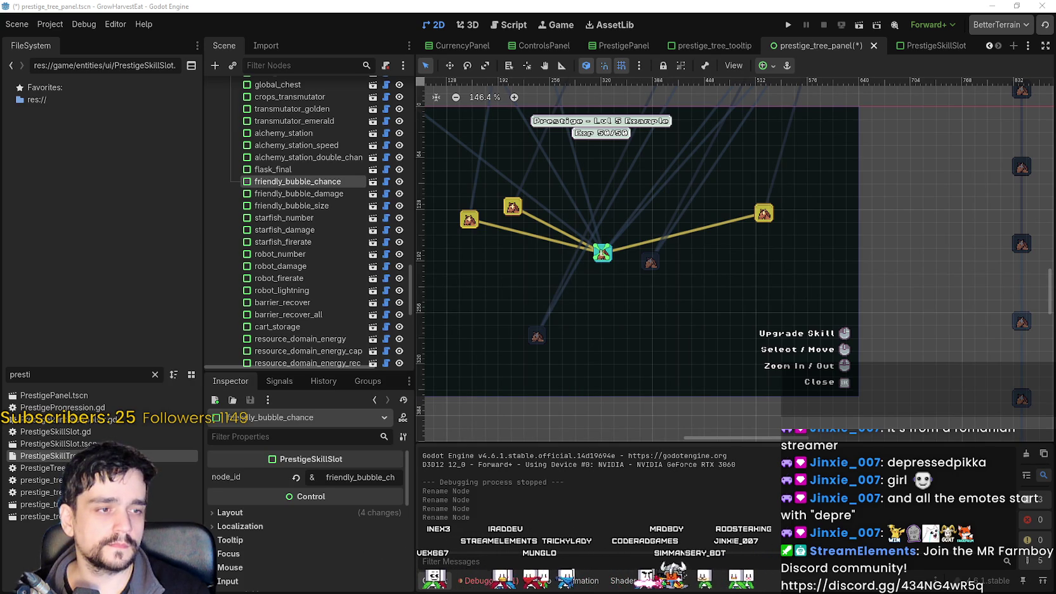
{"action": "key", "text": "alt+Tab"}
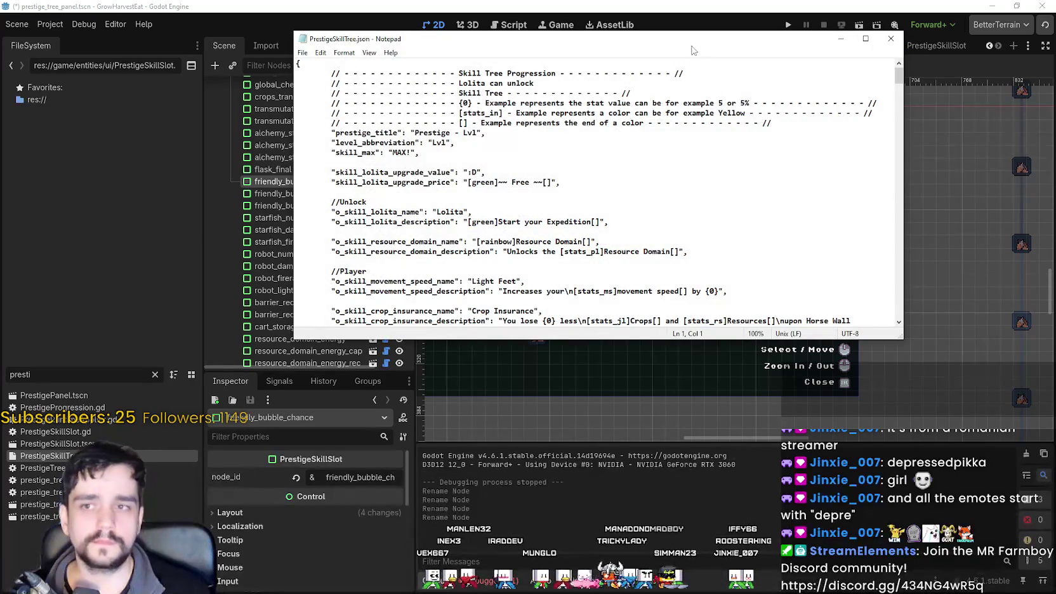
Switch from Notepad back to Godot and start renaming the friendly_bubble_chance slot
{"action": "key", "text": "alt+Tab"}
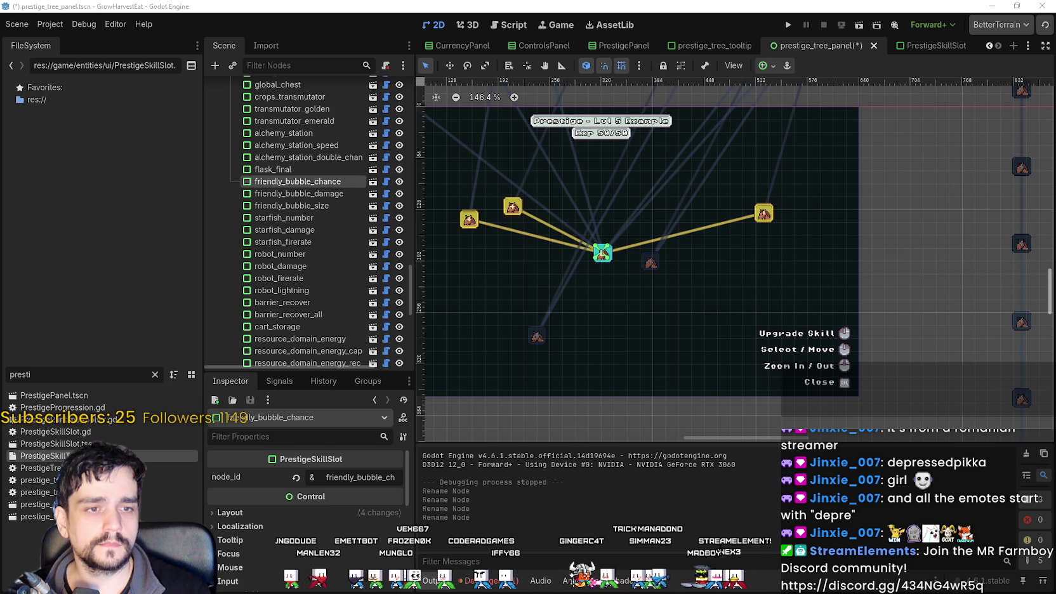
{"action": "double_click", "coordinate": [294, 181]}
Rename the friendly_bubble chance, damage and size slots to domain_creations_chance, _damage and _size
{"action": "left_click_drag", "start_coordinate": [313, 181], "coordinate": [230, 177]}
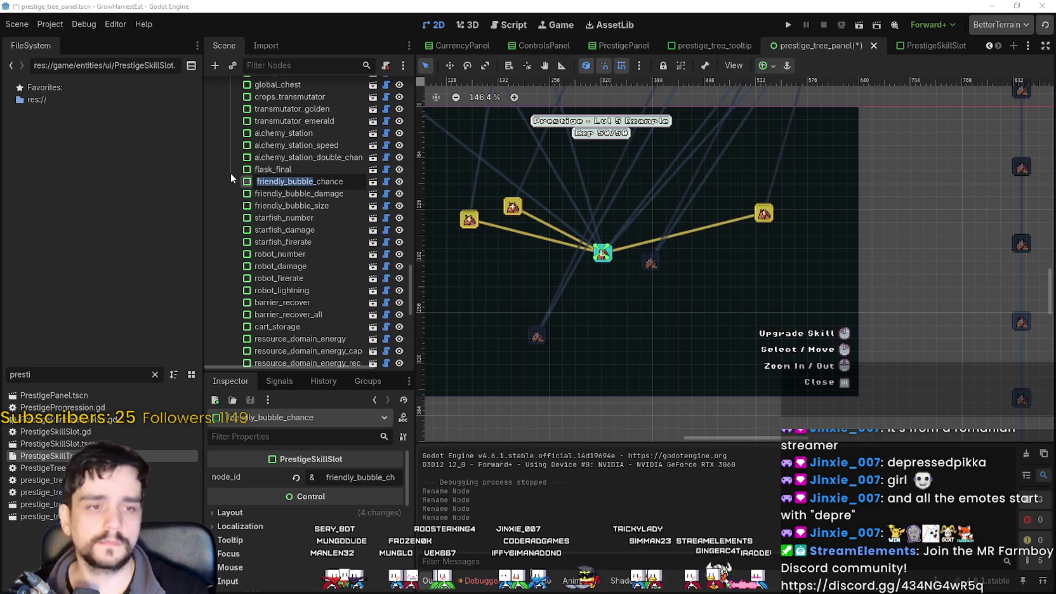
{"action": "type", "text": "domain_creations"}
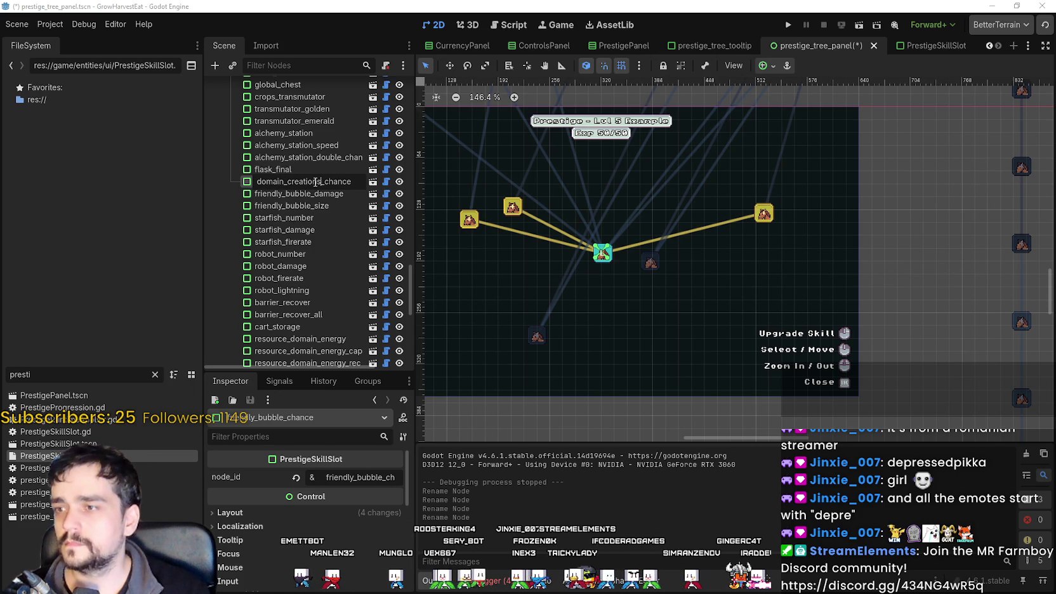
{"action": "key", "text": "Return"}
{"action": "double_click", "coordinate": [299, 195]}
{"action": "type", "text": "domain_creations"}
{"action": "key", "text": "Return"}
{"action": "double_click", "coordinate": [279, 206]}
{"action": "type", "text": "domain_creations"}
{"action": "key", "text": "Return"}
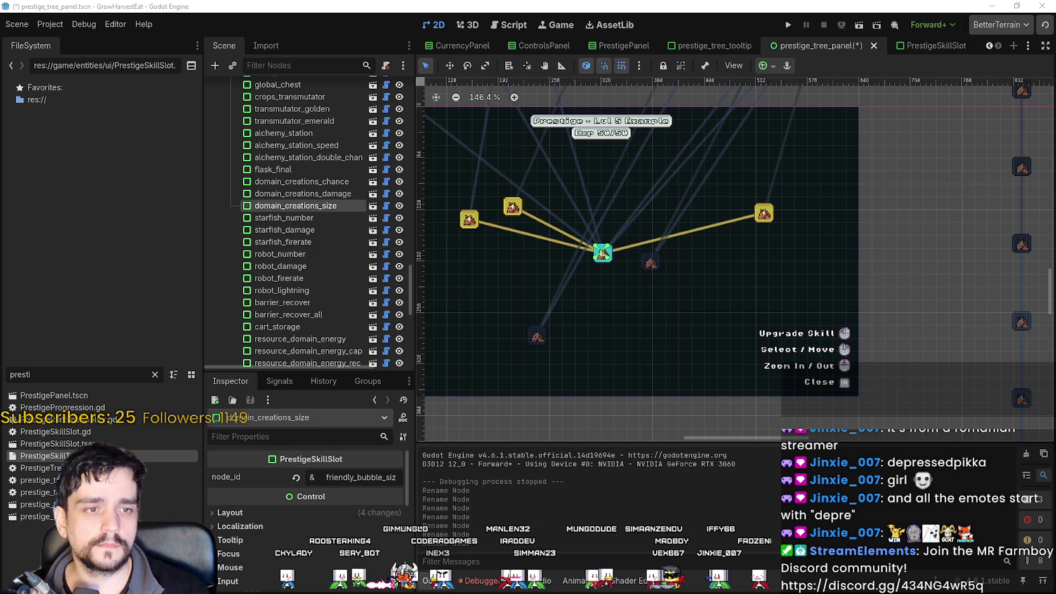
Rename starfish_number to spirit_friend_number via the node's Rename action
{"action": "right_click", "coordinate": [267, 213]}
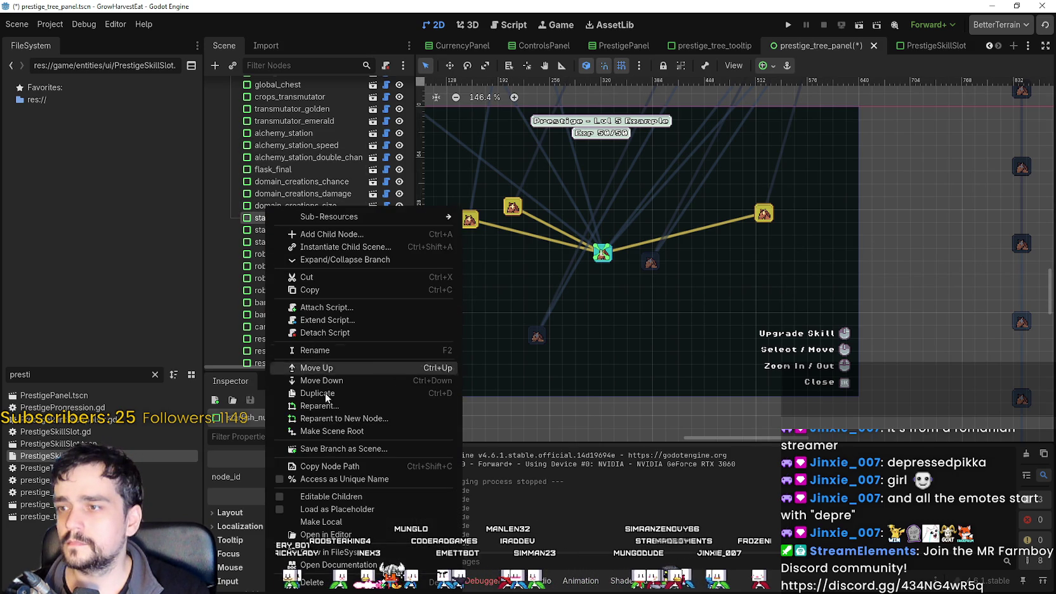
{"action": "left_click", "coordinate": [319, 348]}
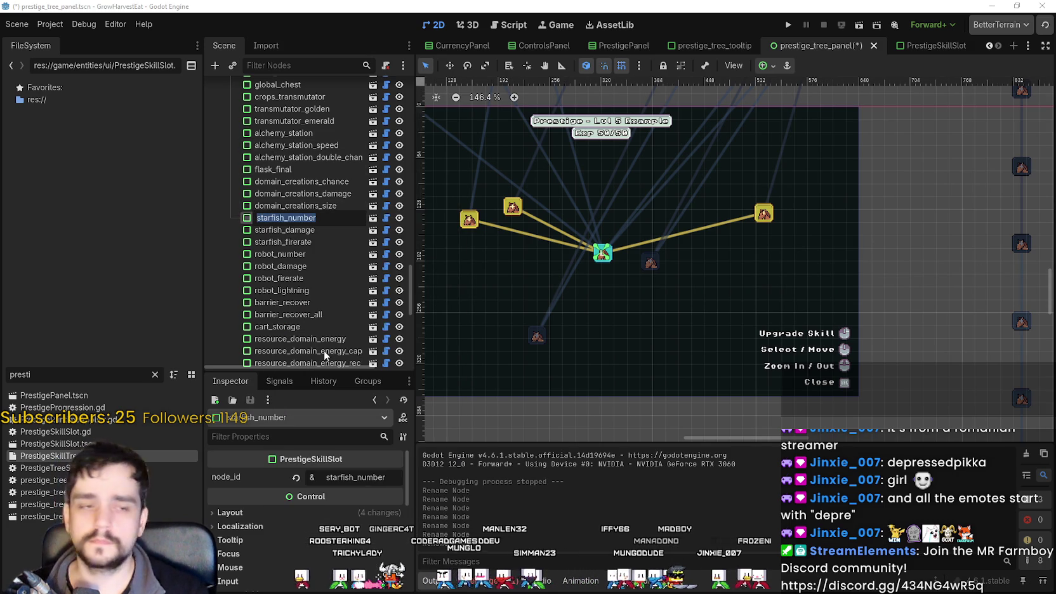
{"action": "key", "text": "Right"}
{"action": "key", "text": "Left"}
{"action": "key", "text": "Left"}
{"action": "key", "text": "Left"}
{"action": "key", "text": "BackSpace"}
{"action": "key", "text": "BackSpace"}
{"action": "key", "text": "BackSpace"}
{"action": "key", "text": "BackSpace"}
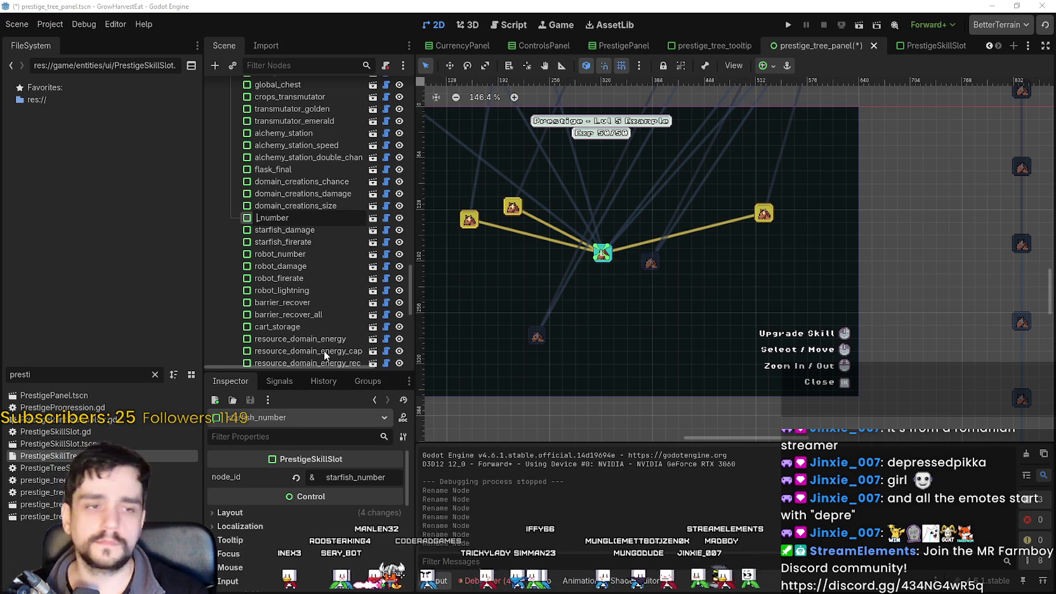
{"action": "type", "text": "spirit_frien"}
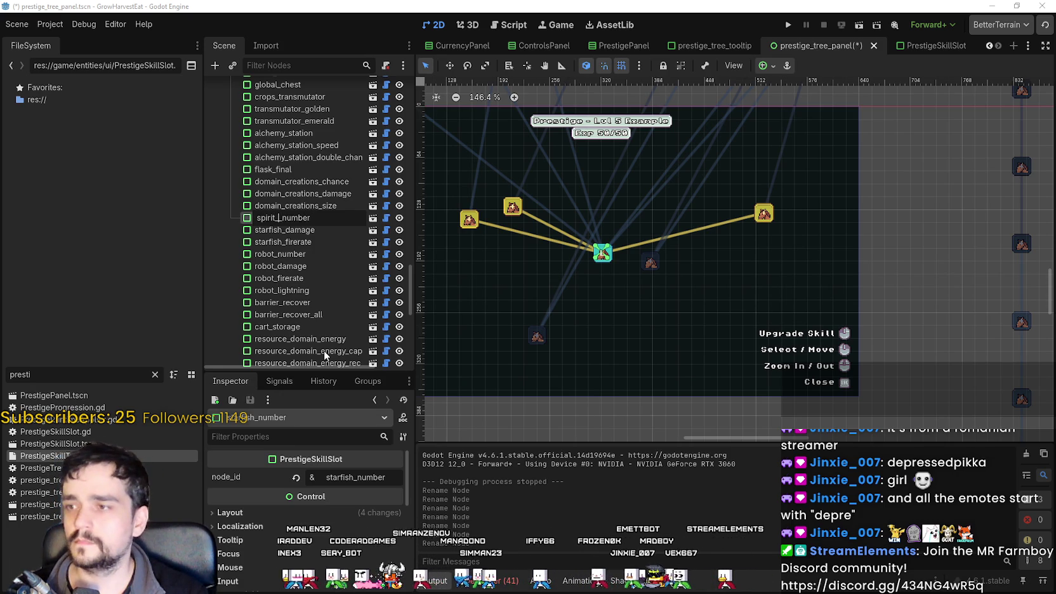
{"action": "type", "text": "d_"}
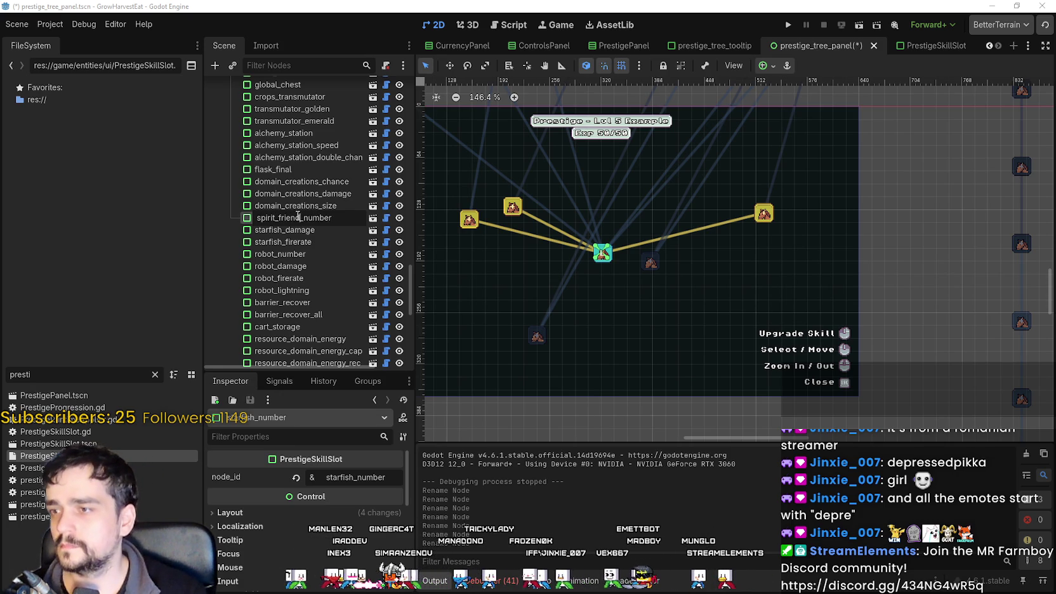
{"action": "key", "text": "Return"}
Rename starfish_damage and starfish_firerate to spirit_friend_damage and spirit_friend_firerate
{"action": "left_click", "coordinate": [291, 230]}
{"action": "left_click", "coordinate": [285, 231]}
{"action": "left_click_drag", "start_coordinate": [287, 230], "coordinate": [256, 230]}
{"action": "type", "text": "spirit_friend"}
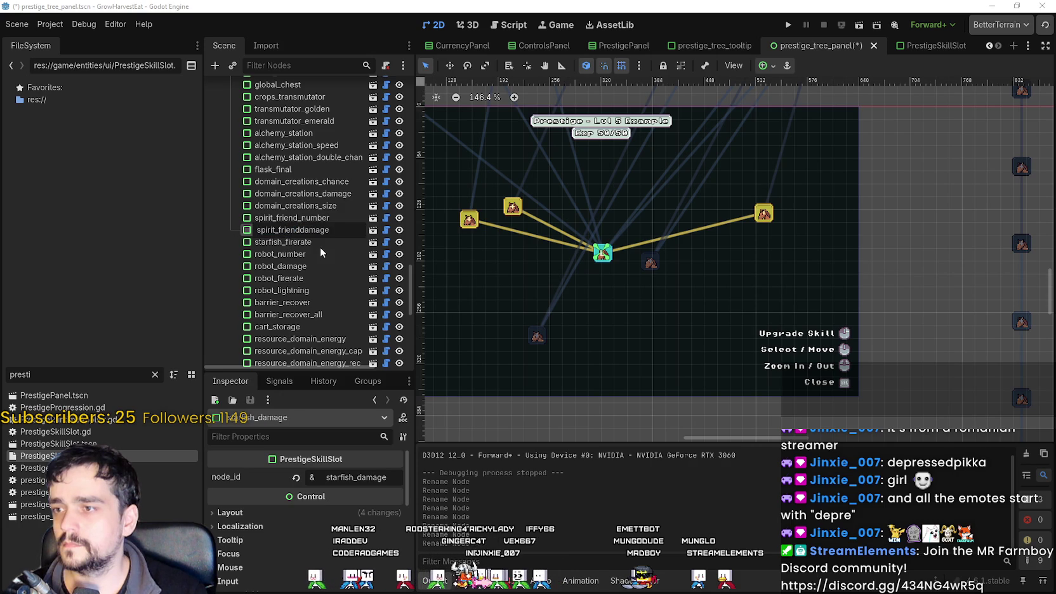
{"action": "key", "text": "Return"}
{"action": "left_click", "coordinate": [301, 245]}
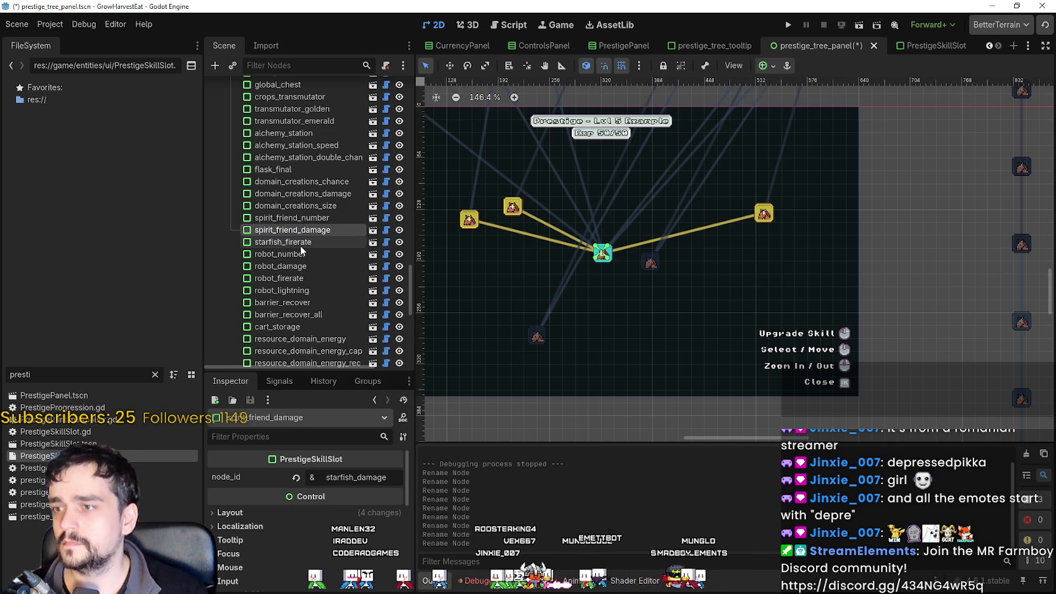
{"action": "left_click", "coordinate": [286, 243]}
{"action": "left_click_drag", "start_coordinate": [287, 242], "coordinate": [256, 242]}
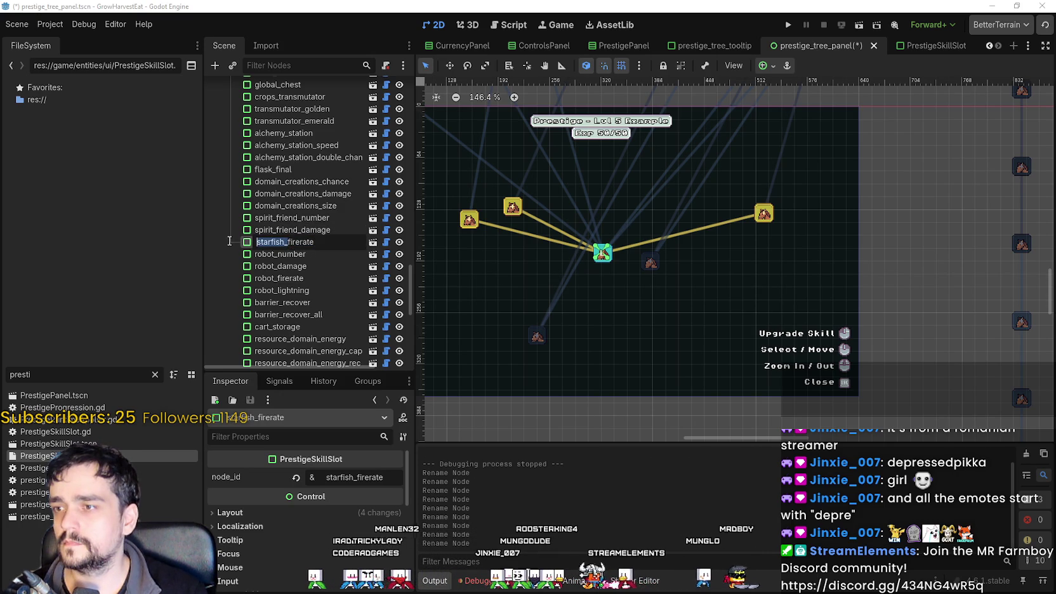
{"action": "type", "text": "spirit_friend"}
{"action": "type", "text": "_"}
{"action": "key", "text": "Return"}
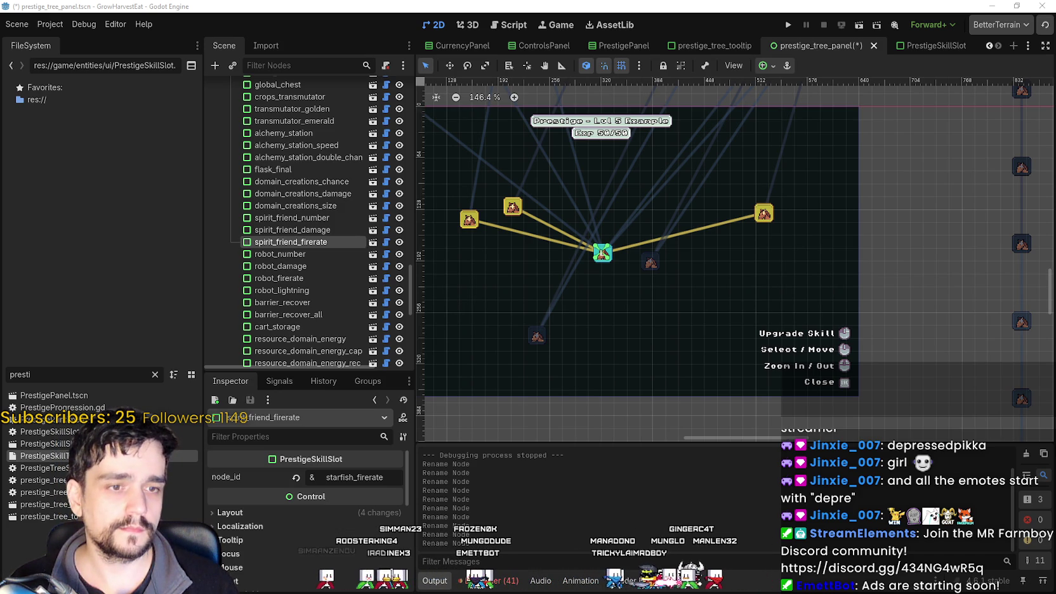
{"action": "key", "text": "alt+Tab"}
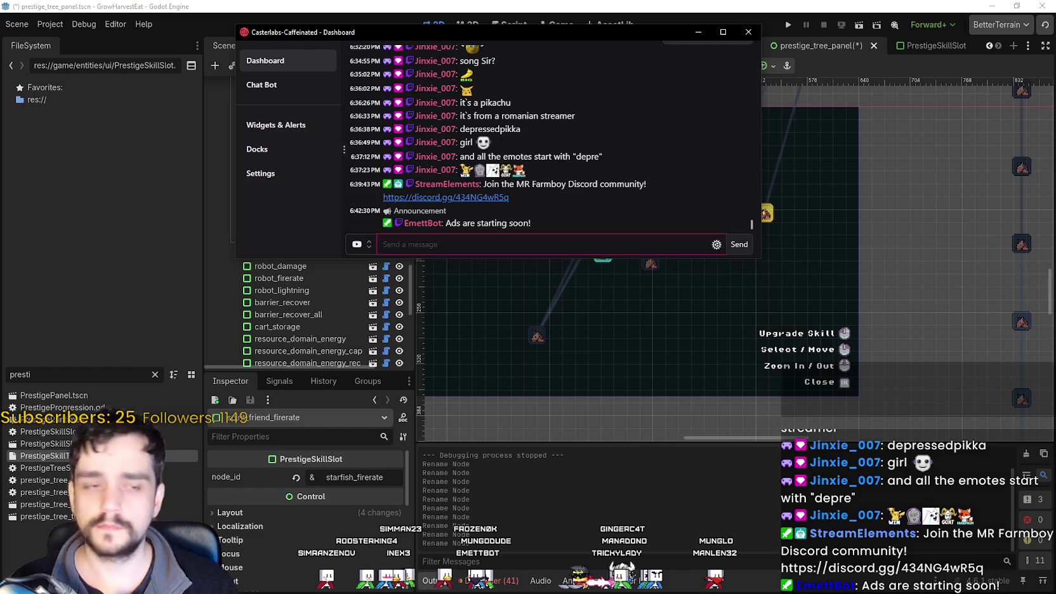
Bring the Casterlabs chat window forward and move it down-right over the editor
{"action": "key", "text": "alt+Tab"}
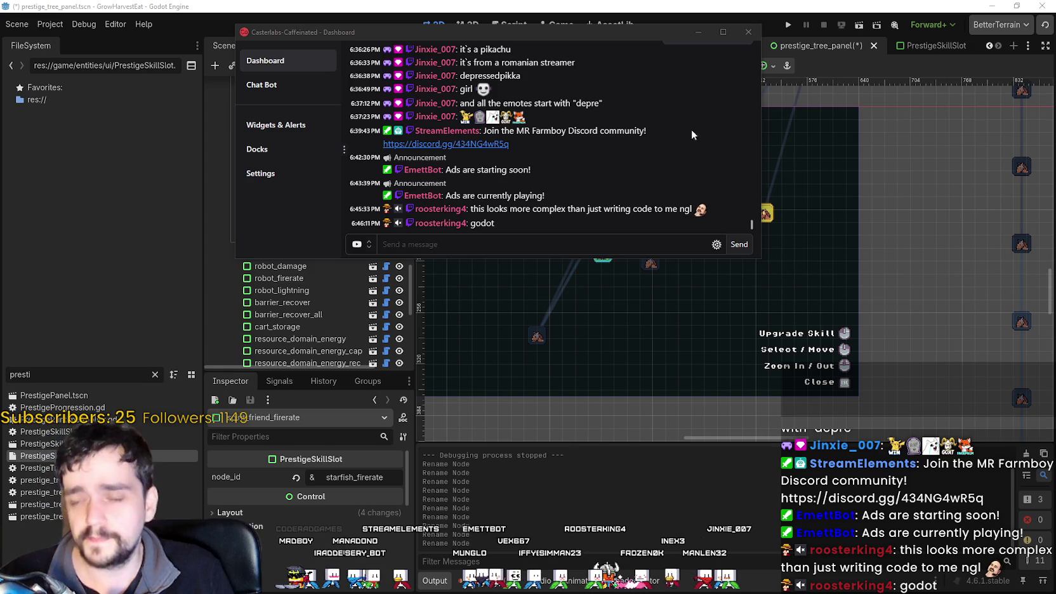
{"action": "mouse_move", "coordinate": [369, 26]}
{"action": "left_mouse_down"}
{"action": "mouse_move", "coordinate": [387, 24]}
{"action": "mouse_move", "coordinate": [473, 154]}
{"action": "mouse_move", "coordinate": [503, 149]}
{"action": "mouse_move", "coordinate": [458, 266]}
{"action": "mouse_move", "coordinate": [479, 145]}
{"action": "left_mouse_up"}
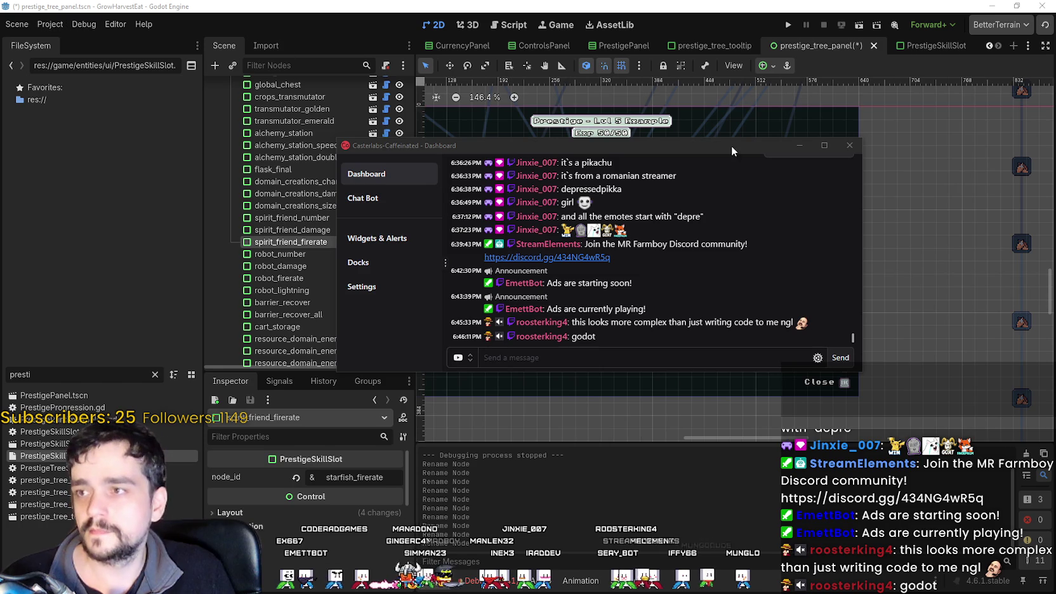
{"action": "left_click_drag", "start_coordinate": [710, 143], "coordinate": [855, 179]}
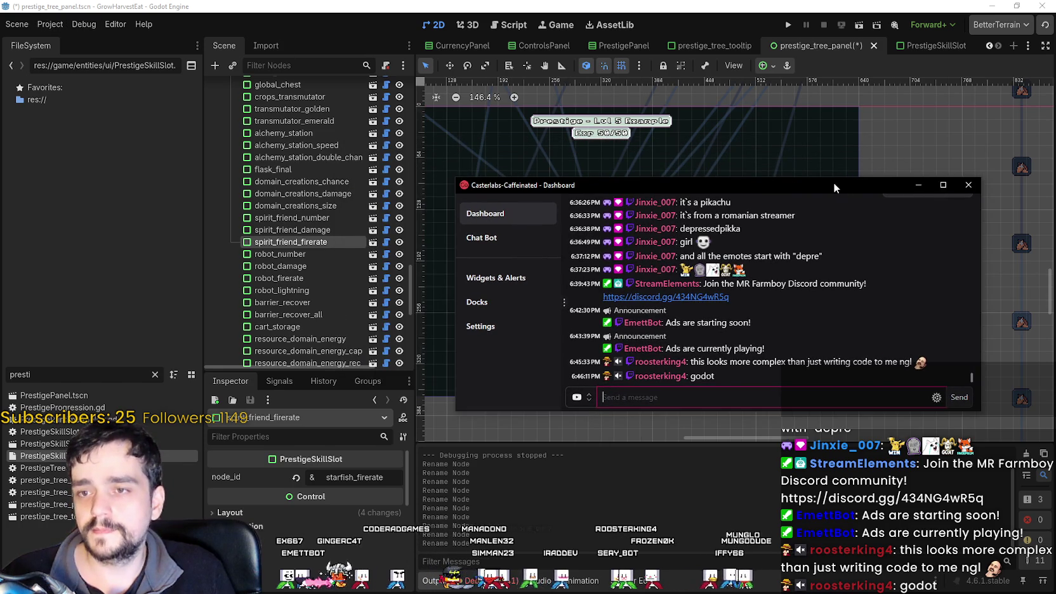
Save and run the project, shrink the game window, and view the Remote scene tree
{"action": "left_click", "coordinate": [789, 25]}
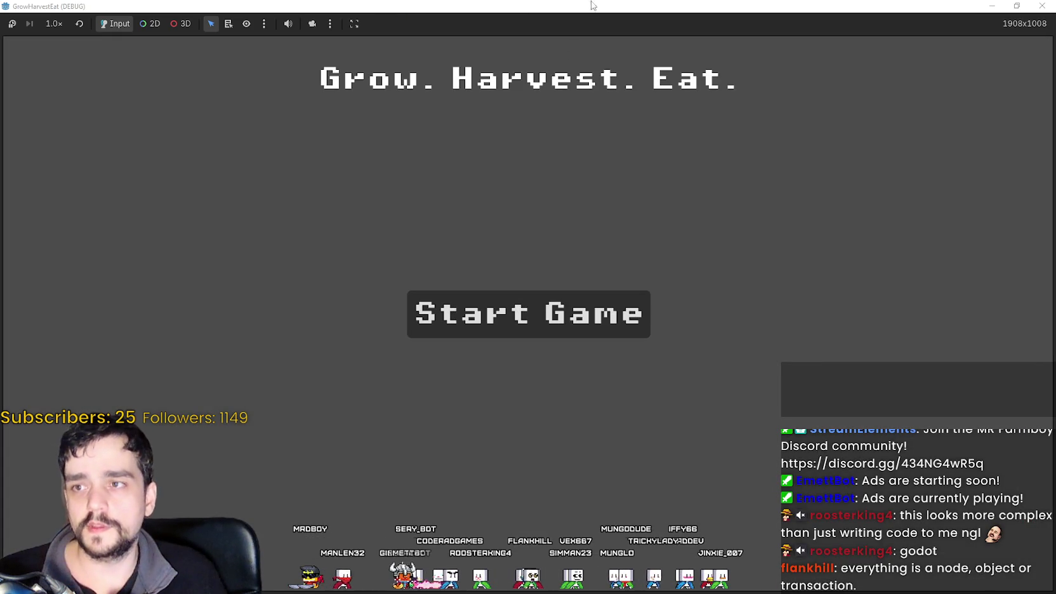
{"action": "left_click_drag", "start_coordinate": [567, 13], "coordinate": [613, 39]}
{"action": "left_click", "coordinate": [614, 6]}
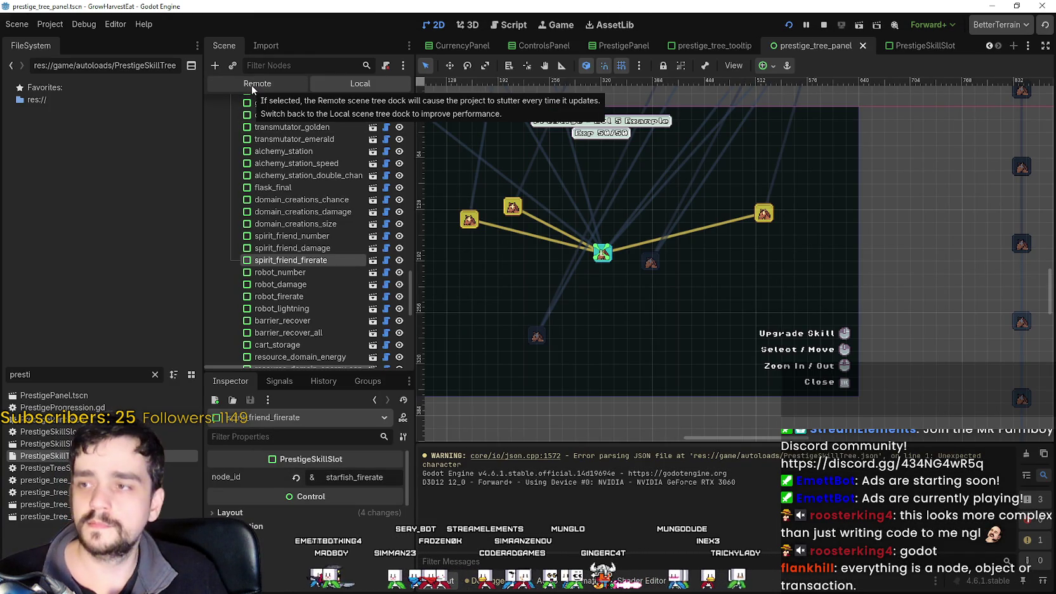
{"action": "left_click", "coordinate": [252, 83]}
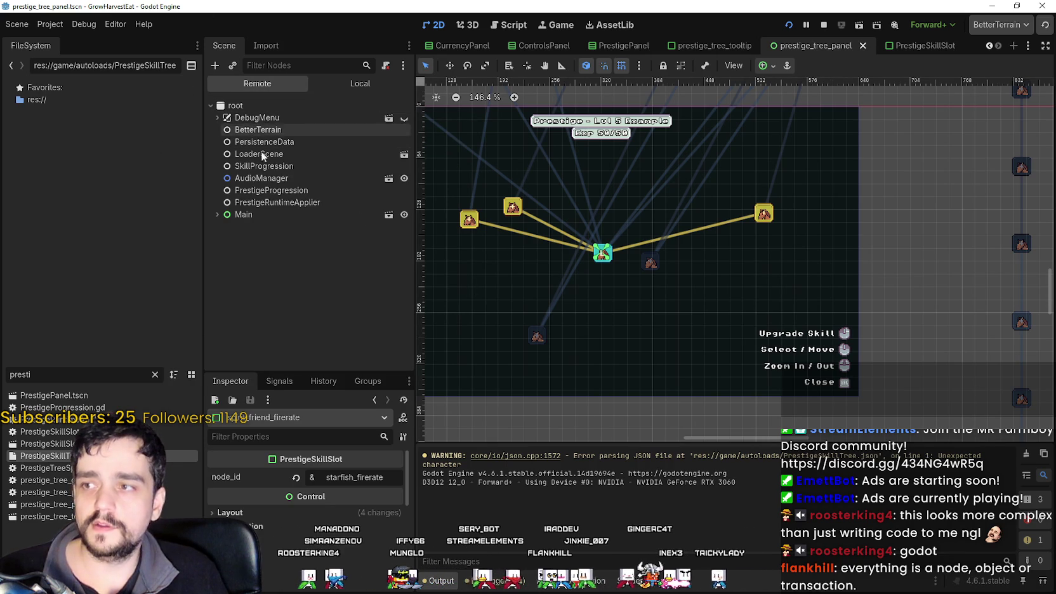
{"action": "left_click", "coordinate": [58, 27]}
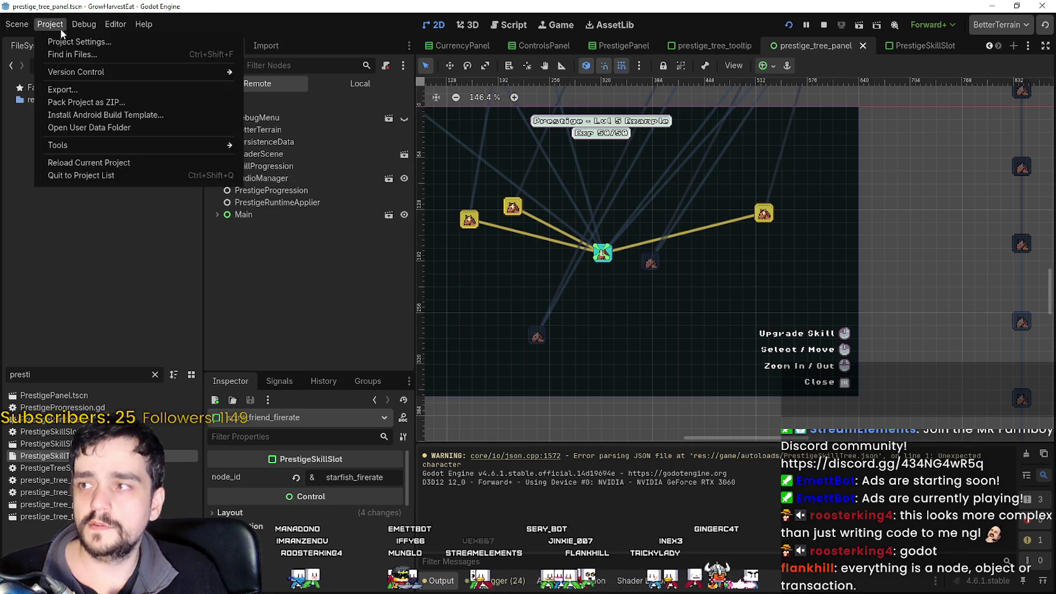
{"action": "left_click", "coordinate": [70, 42]}
{"action": "left_click", "coordinate": [285, 88]}
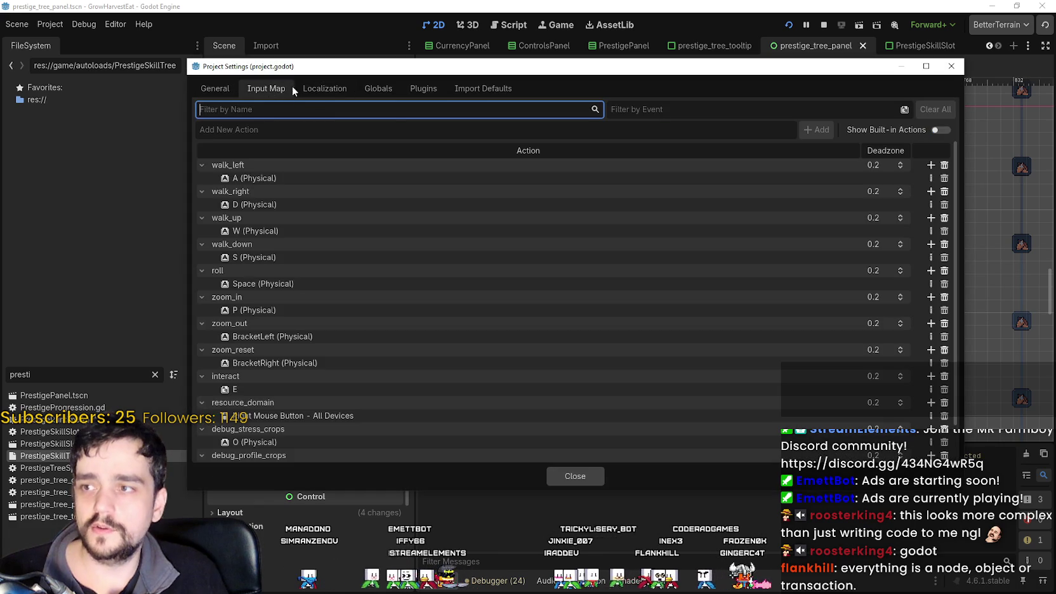
{"action": "left_click", "coordinate": [422, 88]}
{"action": "left_click", "coordinate": [388, 89]}
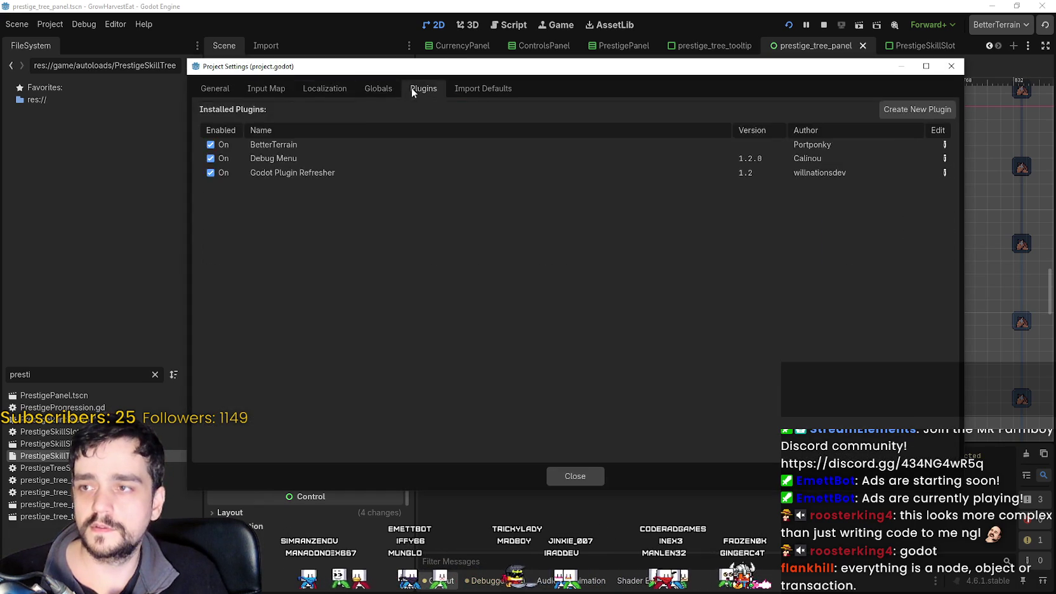
{"action": "mouse_move", "coordinate": [252, 67]}
{"action": "left_mouse_down"}
{"action": "mouse_move", "coordinate": [436, 49]}
{"action": "mouse_move", "coordinate": [407, 19]}
{"action": "left_mouse_up"}
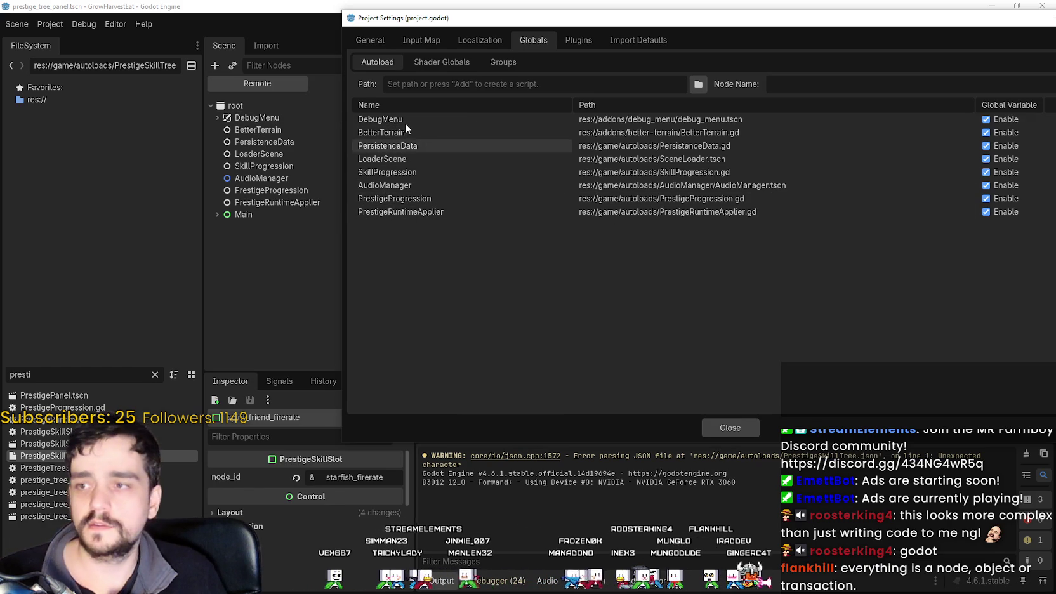
{"action": "left_click", "coordinate": [710, 427]}
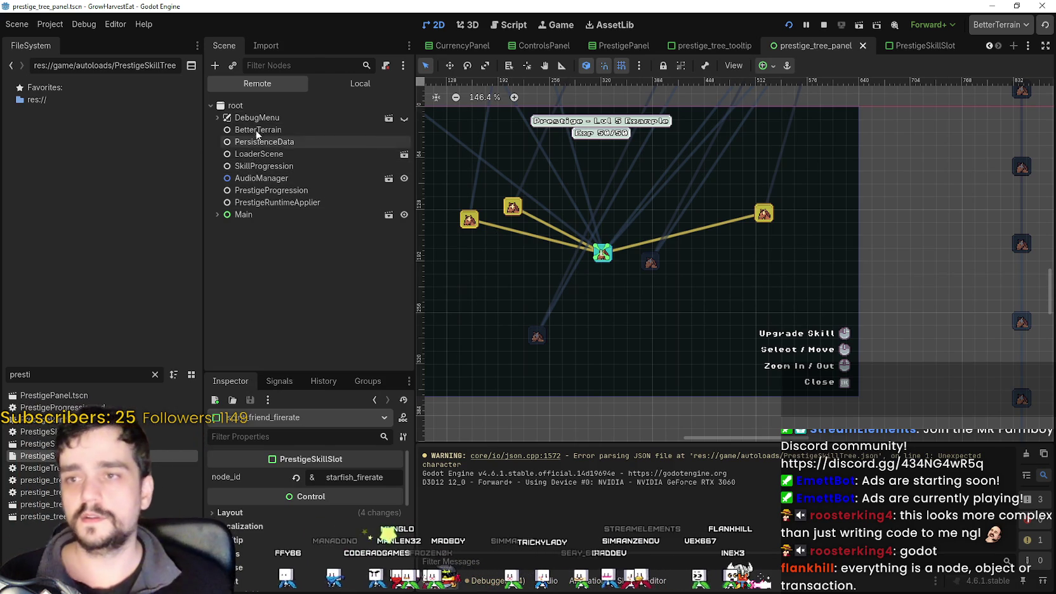
Expand Main in the Remote tree and bring the GrowHarvestEat debug window forward, shifted right
{"action": "left_click", "coordinate": [241, 216]}
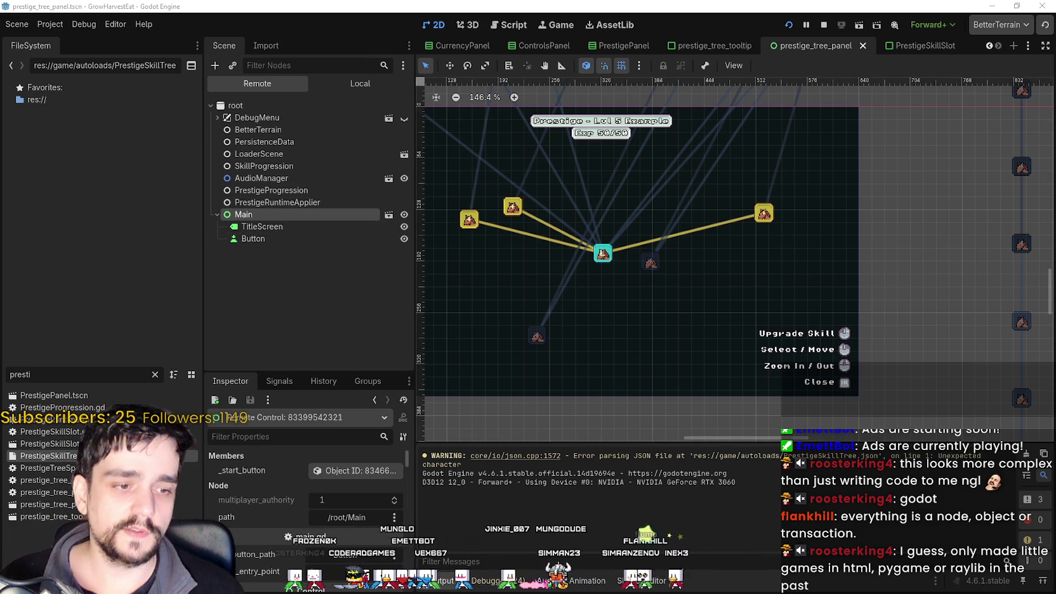
{"action": "key", "text": "F5"}
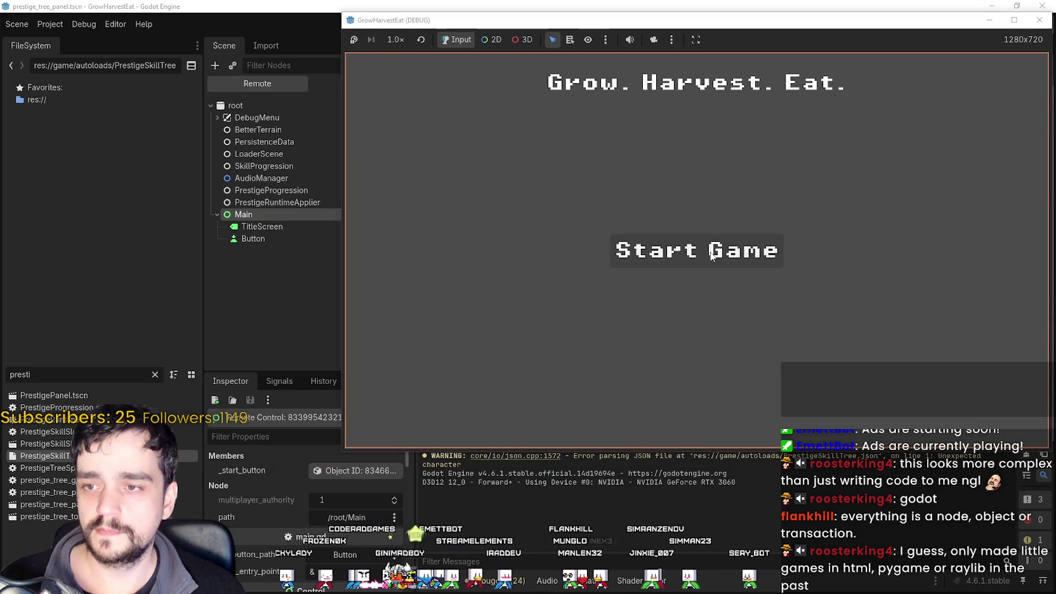
{"action": "left_click_drag", "start_coordinate": [385, 27], "coordinate": [451, 21]}
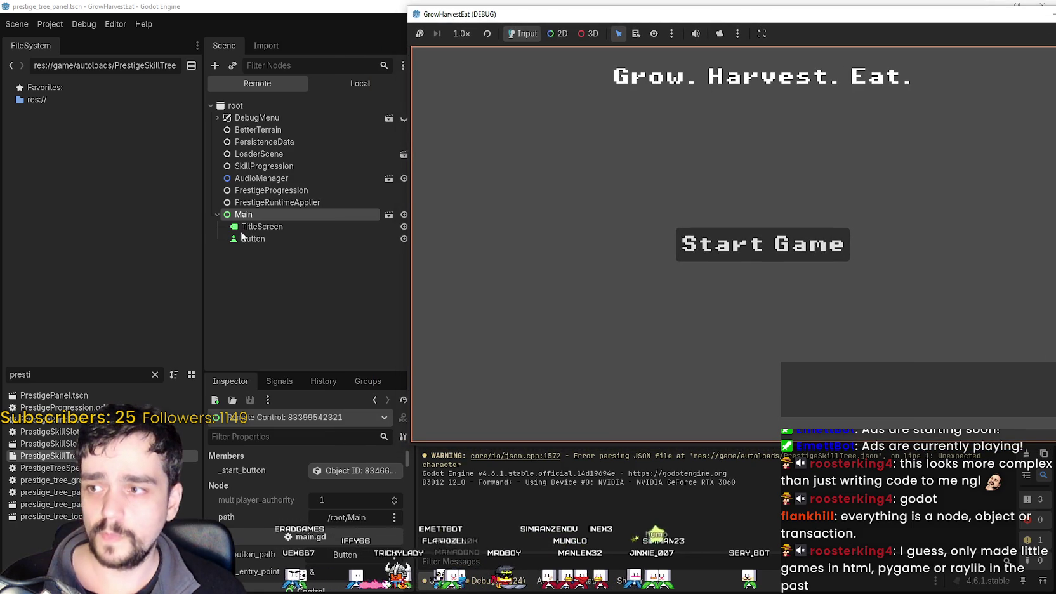
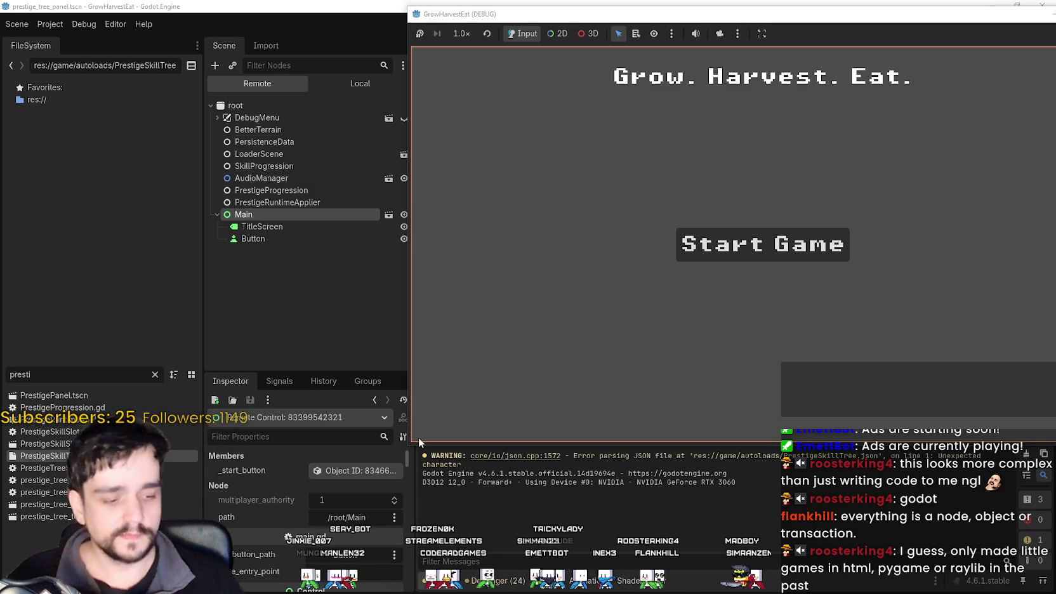
Start the game from its title screen, then expand TheVillage and Player in the editor's Remote tree
{"action": "left_click", "coordinate": [742, 248]}
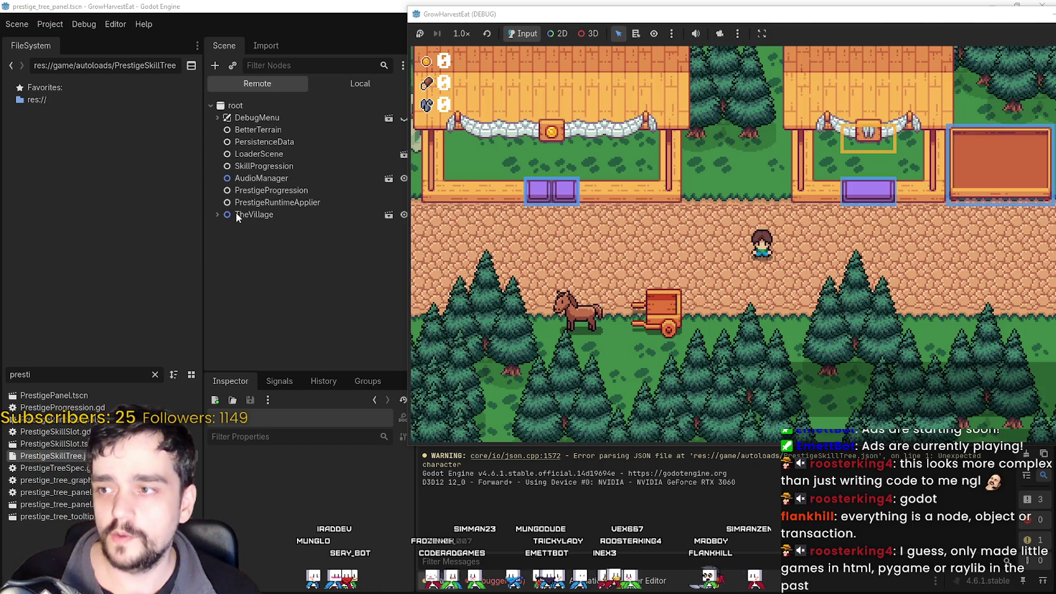
{"action": "left_click", "coordinate": [236, 217]}
{"action": "left_click", "coordinate": [217, 215]}
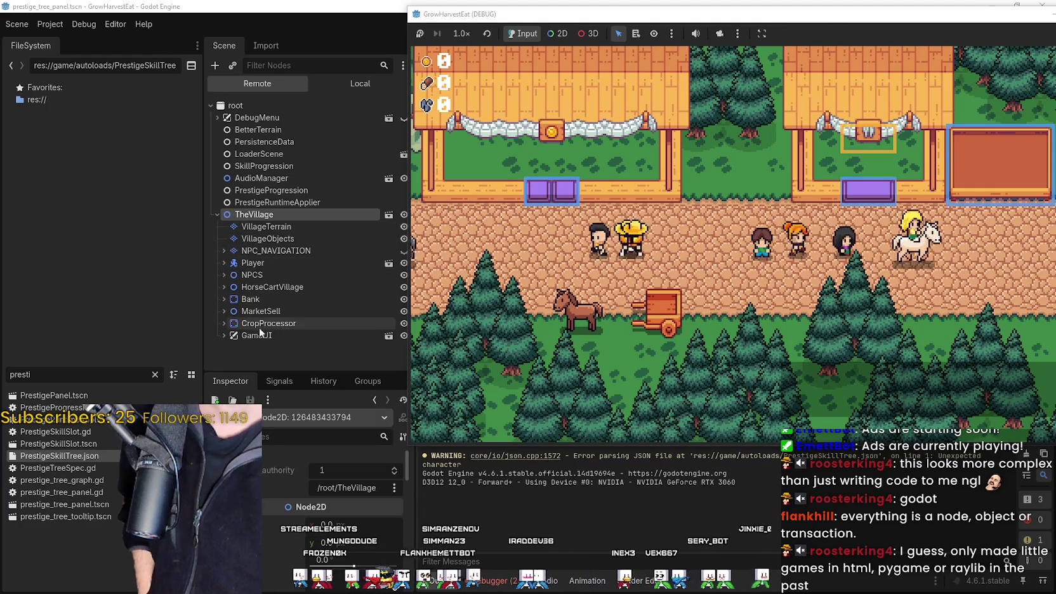
{"action": "left_click", "coordinate": [223, 262]}
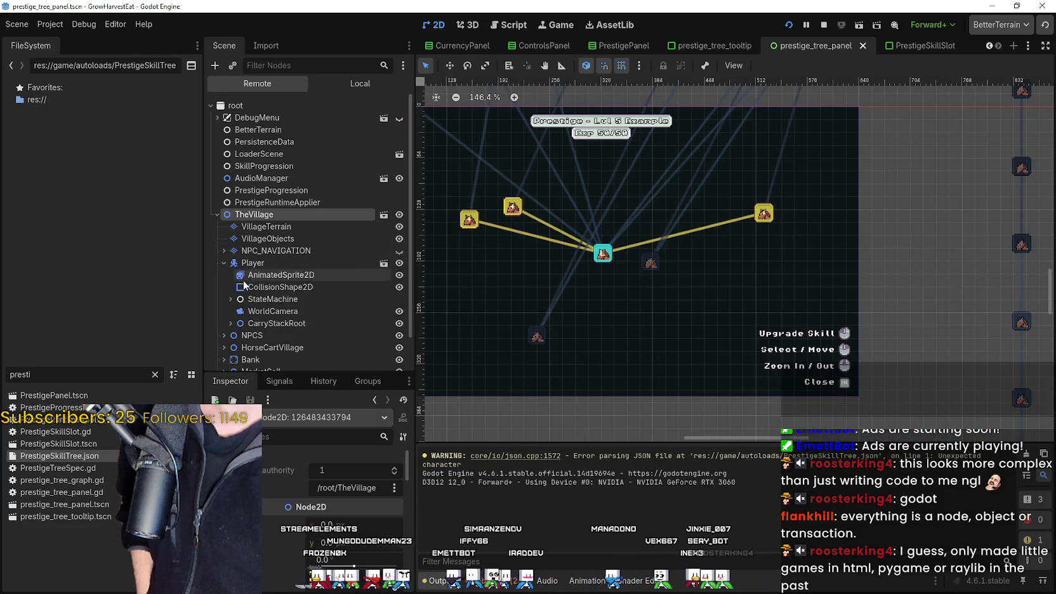
{"action": "scroll", "coordinate": [252, 270], "scroll_direction": "down", "scroll_amount": 1}
{"action": "left_click", "coordinate": [254, 230]}
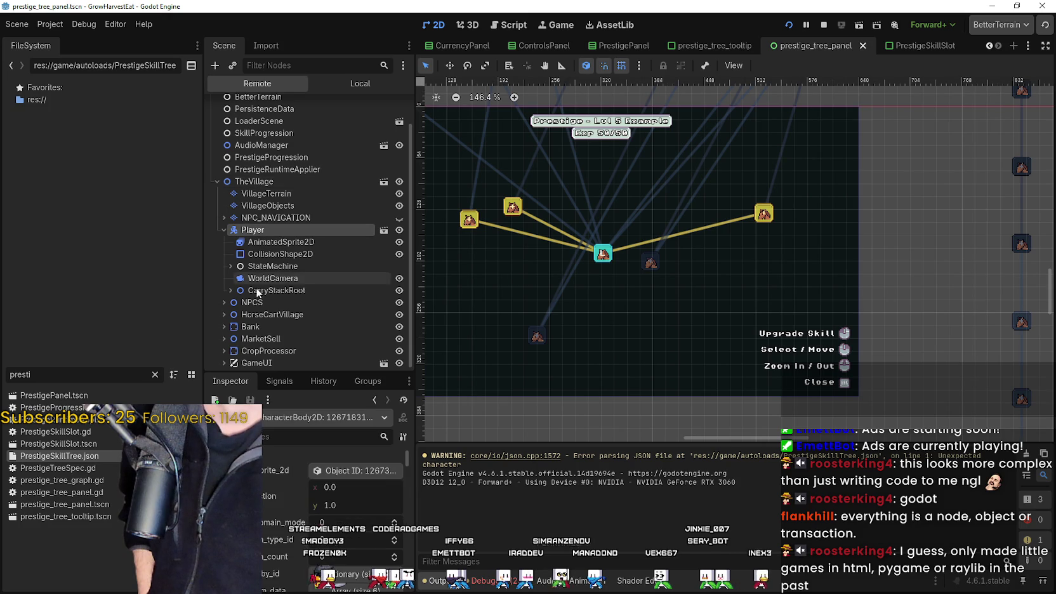
{"action": "scroll", "coordinate": [257, 238], "scroll_direction": "down", "scroll_amount": 1}
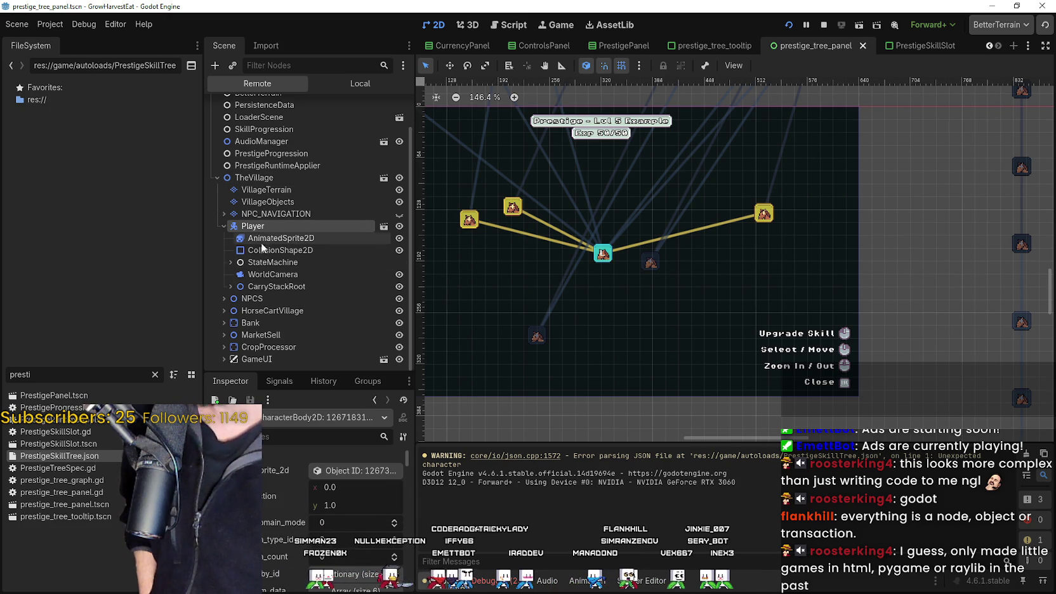
{"action": "double_click", "coordinate": [266, 285]}
{"action": "scroll", "coordinate": [273, 266], "scroll_direction": "down", "scroll_amount": 1}
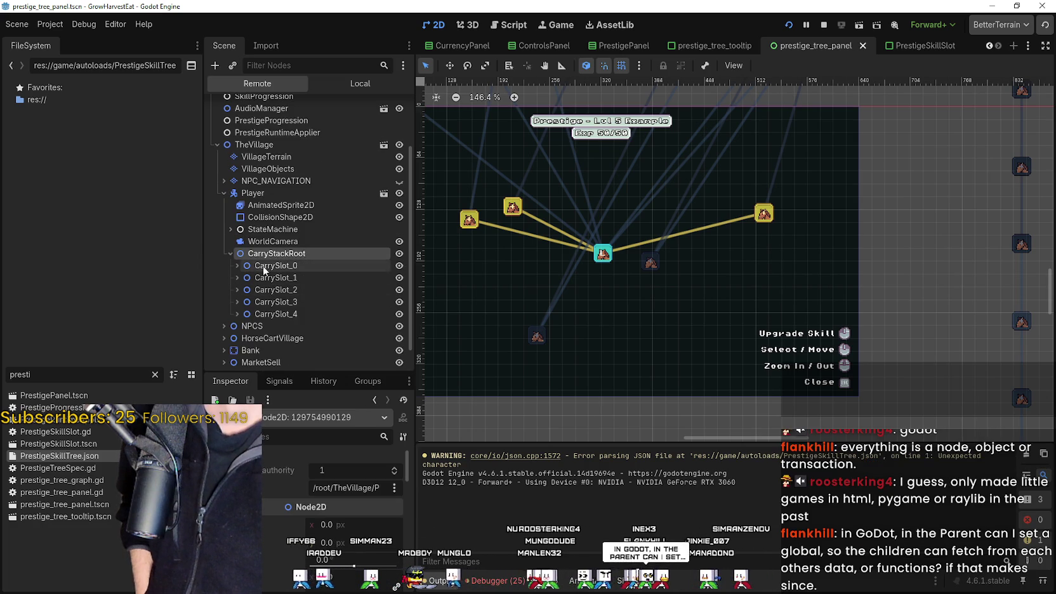
{"action": "scroll", "coordinate": [261, 311], "scroll_direction": "down", "scroll_amount": 1}
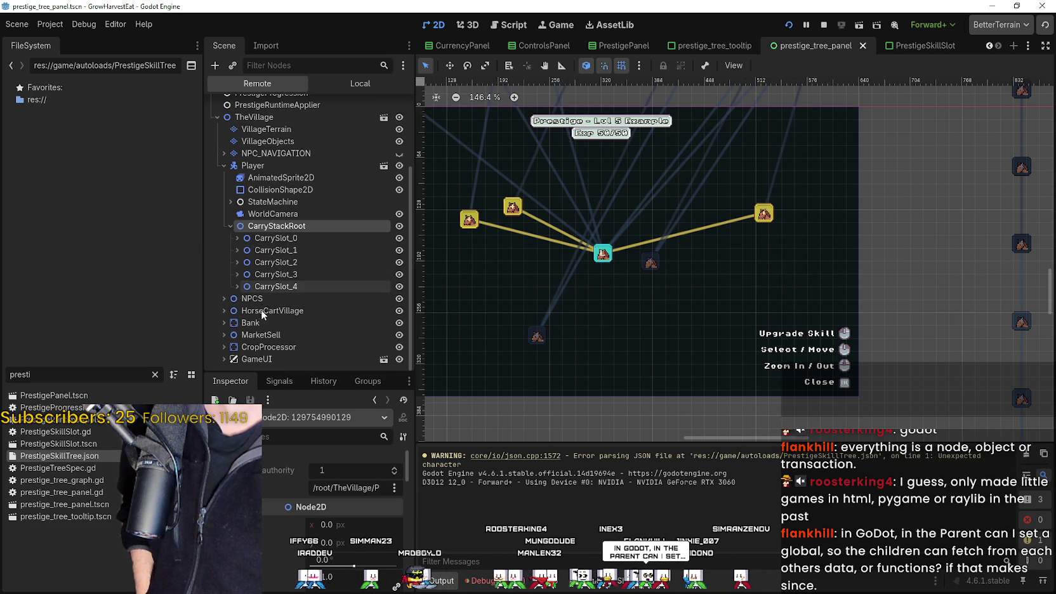
{"action": "left_click", "coordinate": [240, 238]}
{"action": "left_click", "coordinate": [237, 238]}
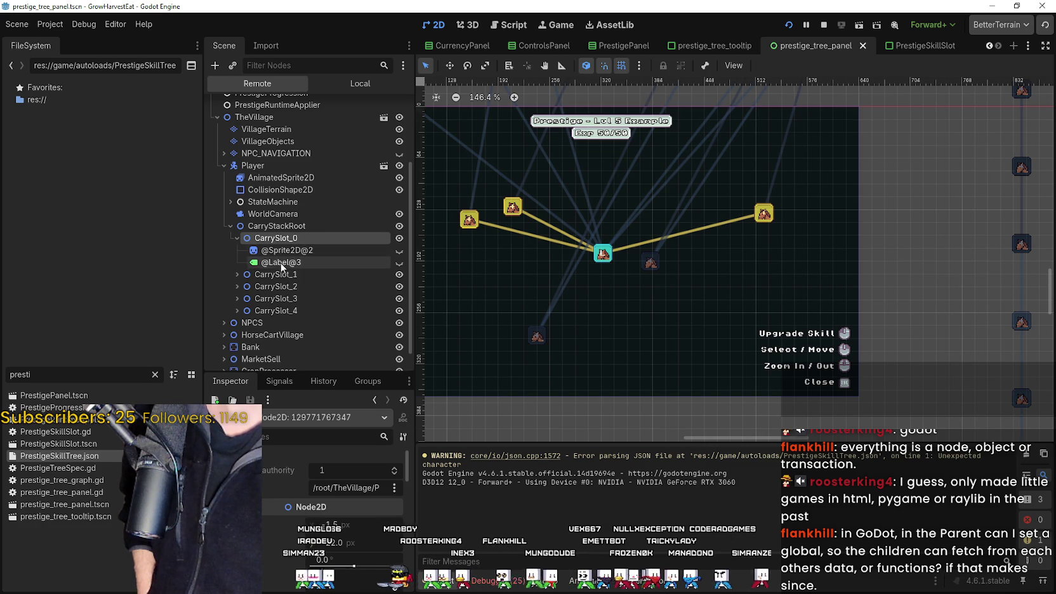
{"action": "scroll", "coordinate": [263, 279], "scroll_direction": "up", "scroll_amount": 3}
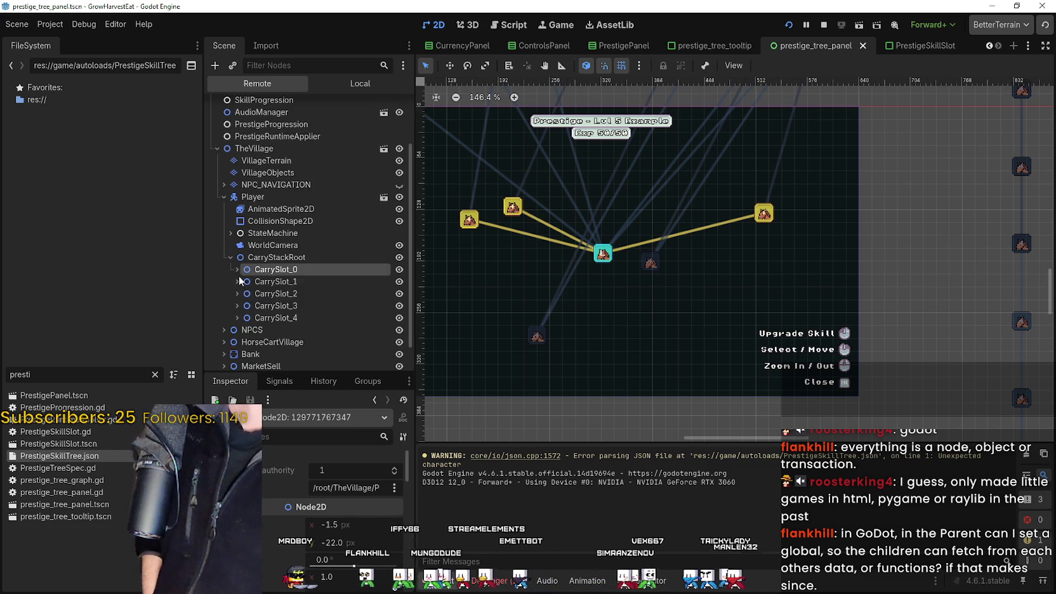
{"action": "left_click", "coordinate": [229, 324]}
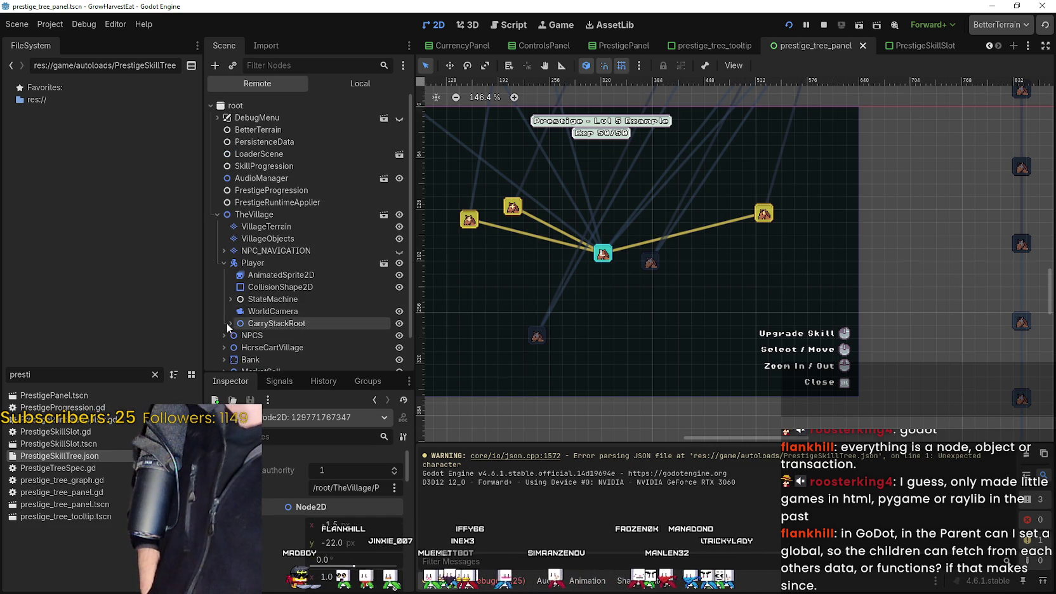
Collapse Player, then briefly expand and re-collapse MarketSell, CropProcessor and NPCS in the Remote tree
{"action": "scroll", "coordinate": [229, 325], "scroll_direction": "down", "scroll_amount": 1}
{"action": "left_click", "coordinate": [224, 230]}
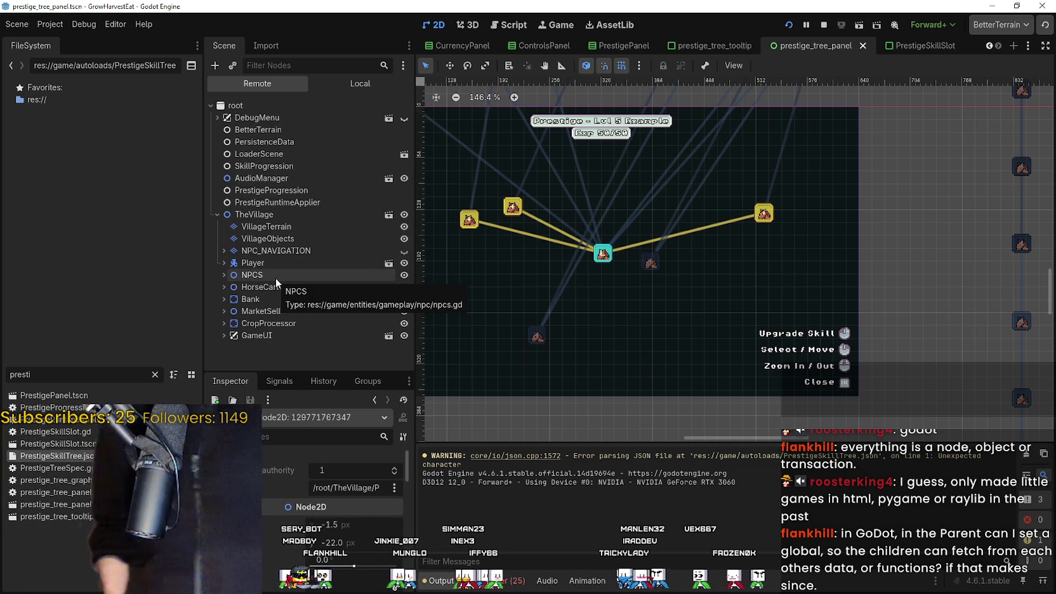
{"action": "left_click", "coordinate": [224, 311]}
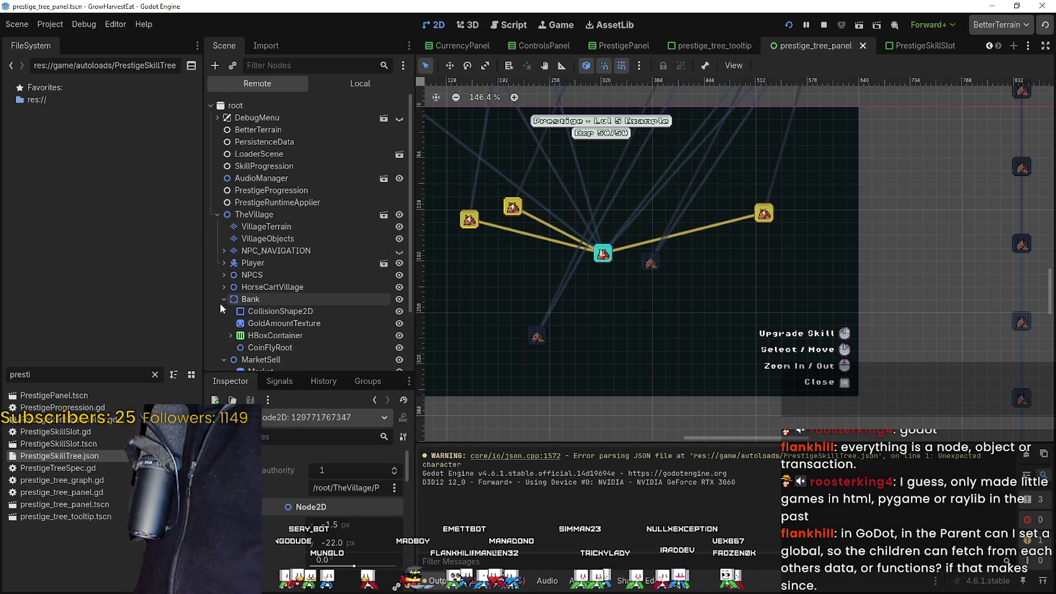
{"action": "left_click", "coordinate": [222, 313]}
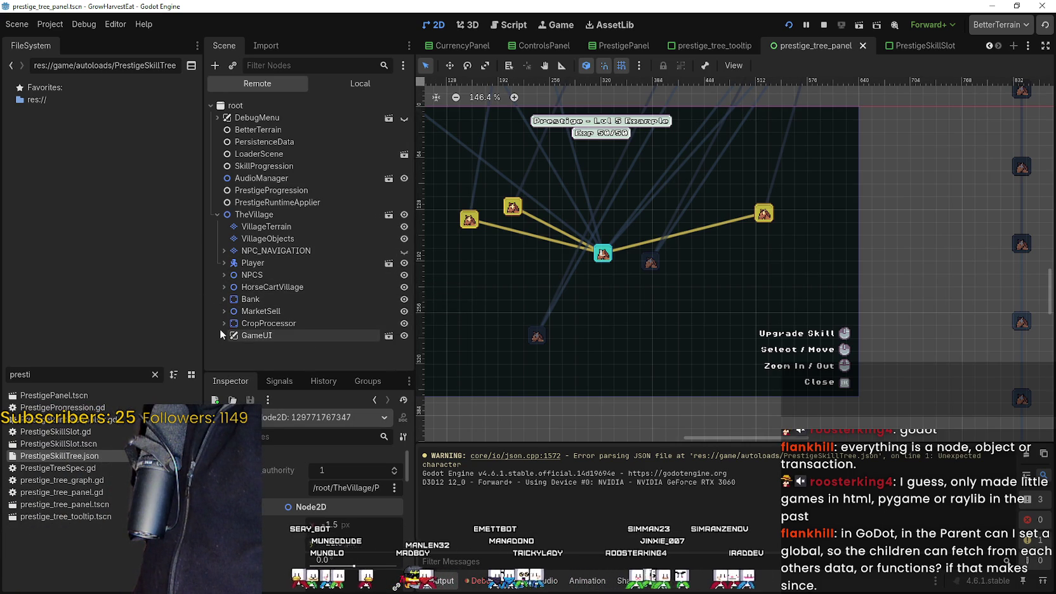
{"action": "left_click", "coordinate": [222, 324]}
{"action": "left_click", "coordinate": [223, 324]}
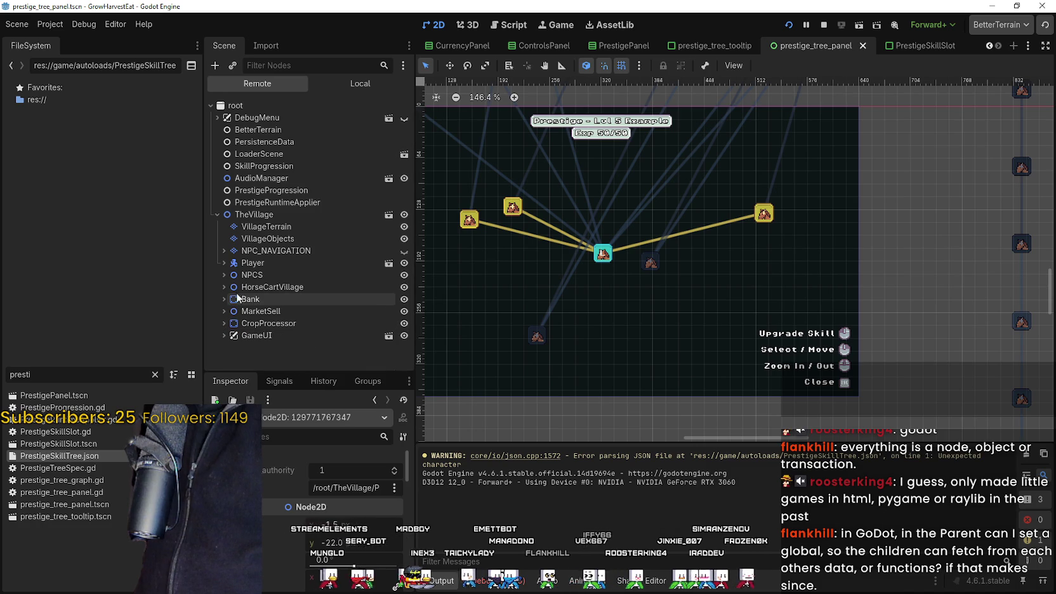
{"action": "left_click", "coordinate": [225, 276]}
{"action": "left_click", "coordinate": [225, 275]}
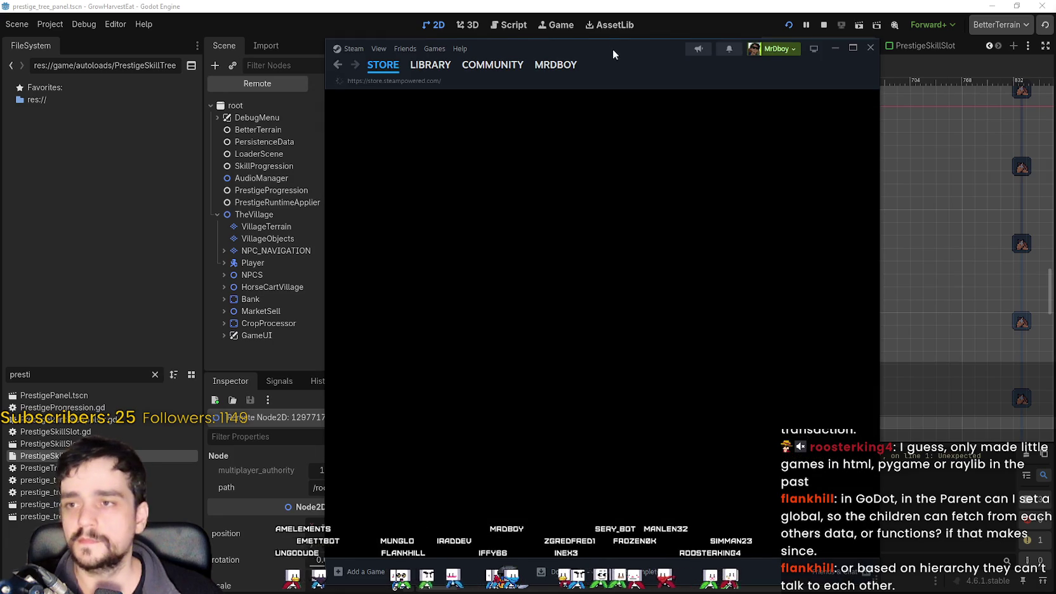
Drag the Steam window aside to uncover the Godot editor
{"action": "left_click_drag", "start_coordinate": [612, 49], "coordinate": [1055, 49]}
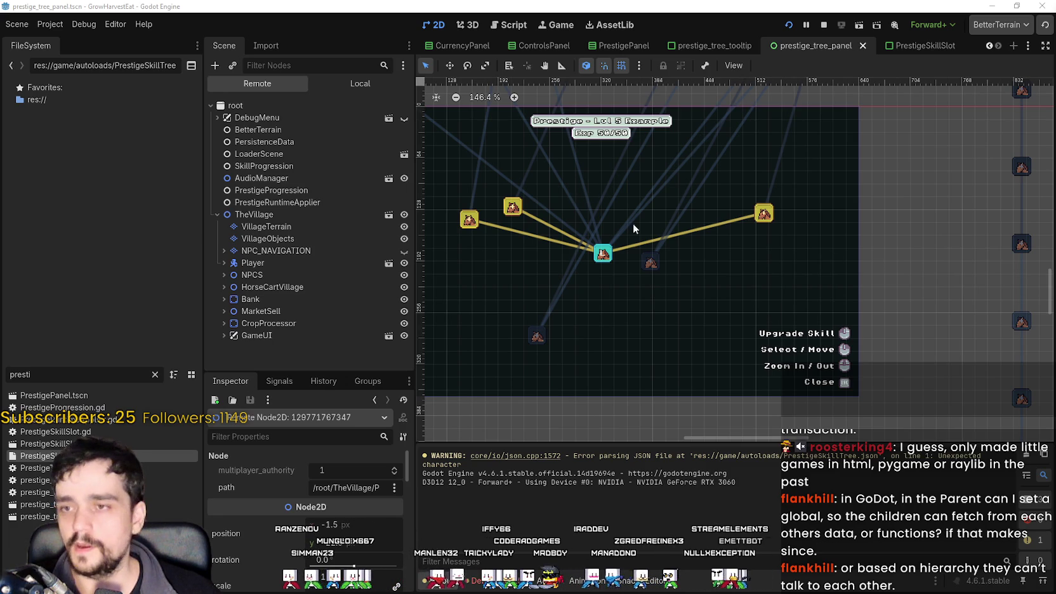
{"action": "scroll", "coordinate": [610, 219], "scroll_direction": "down", "scroll_amount": 1}
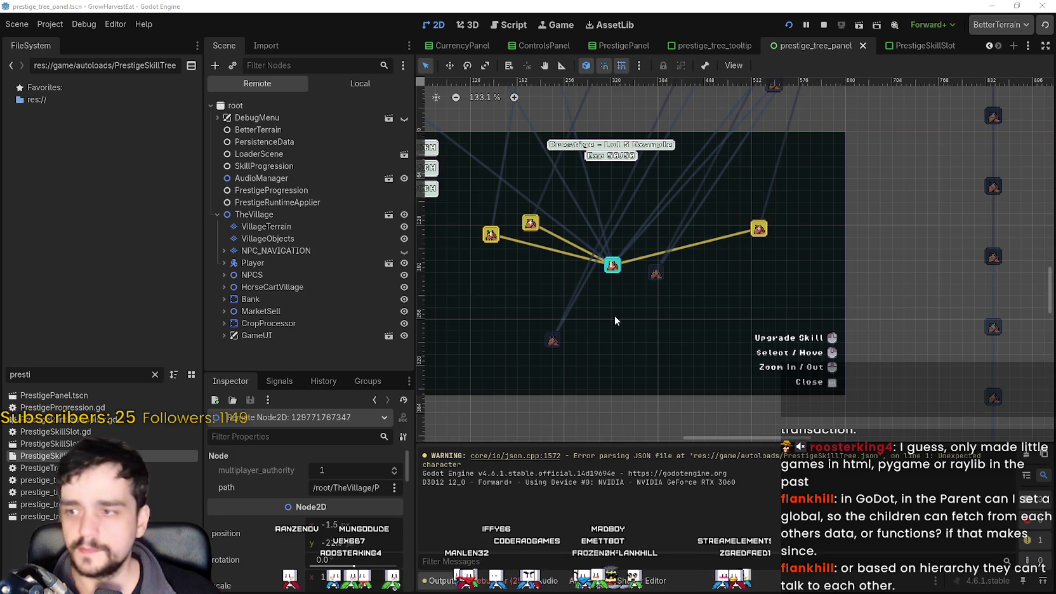
{"action": "scroll", "coordinate": [613, 315], "scroll_direction": "up", "scroll_amount": 3}
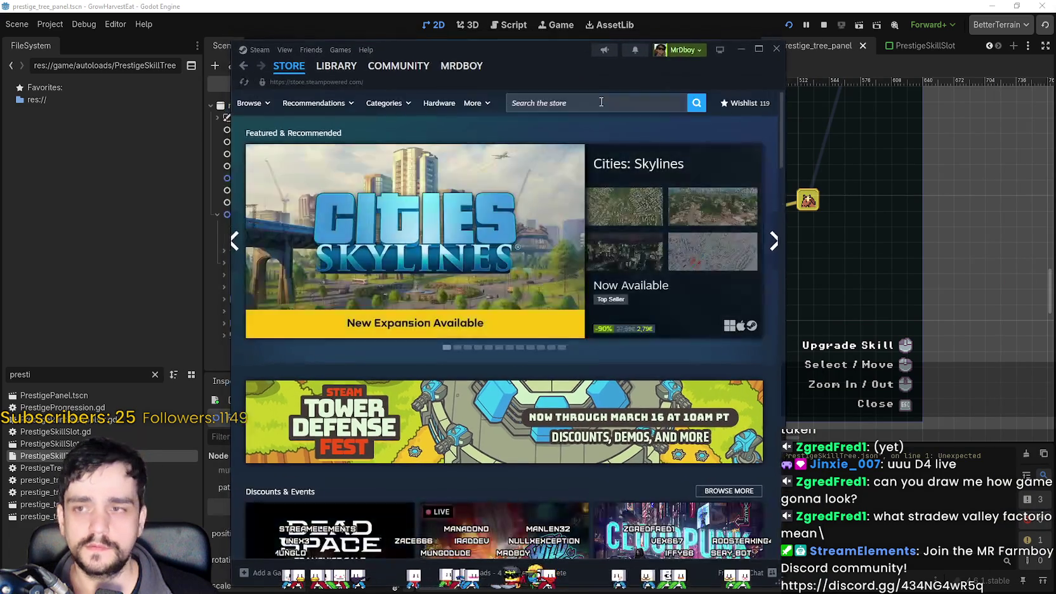
Search the Steam store for MR FARMBOY and open its store page
{"action": "left_click", "coordinate": [598, 98]}
{"action": "type", "text": "MR FARMBOY"}
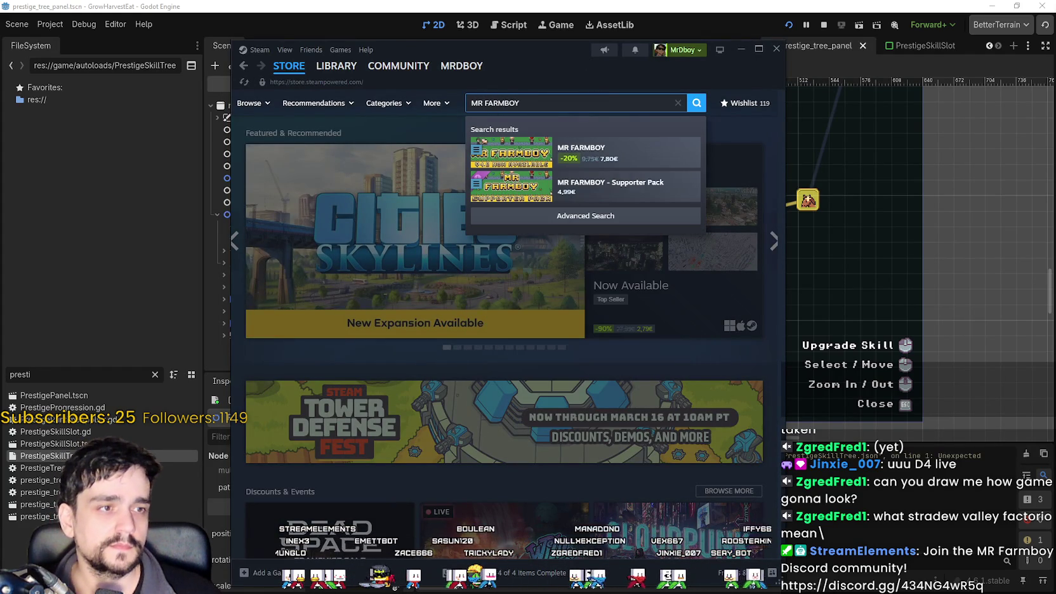
{"action": "key", "text": "Return"}
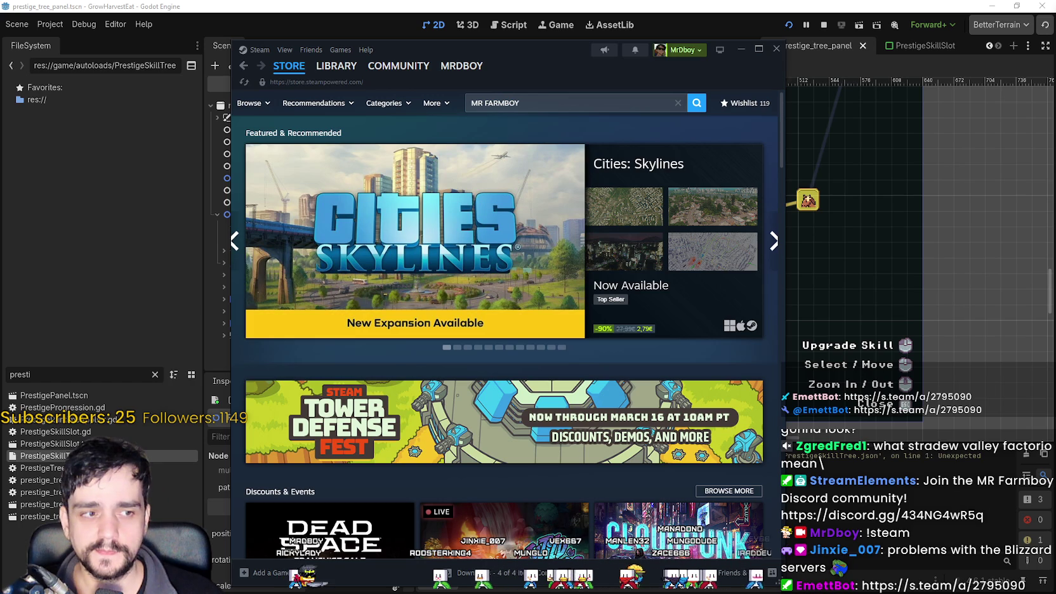
{"action": "left_click_drag", "start_coordinate": [508, 49], "coordinate": [532, 49]}
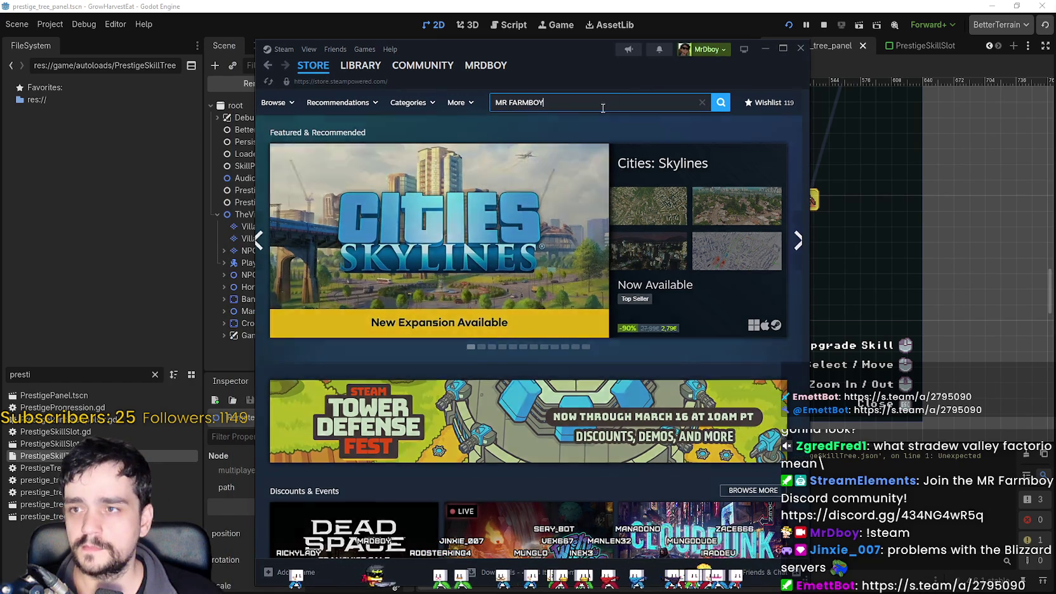
{"action": "key", "text": "Return"}
{"action": "mouse_move", "coordinate": [614, 66]}
{"action": "left_mouse_down"}
{"action": "mouse_move", "coordinate": [679, 49]}
{"action": "mouse_move", "coordinate": [745, 58]}
{"action": "left_mouse_up"}
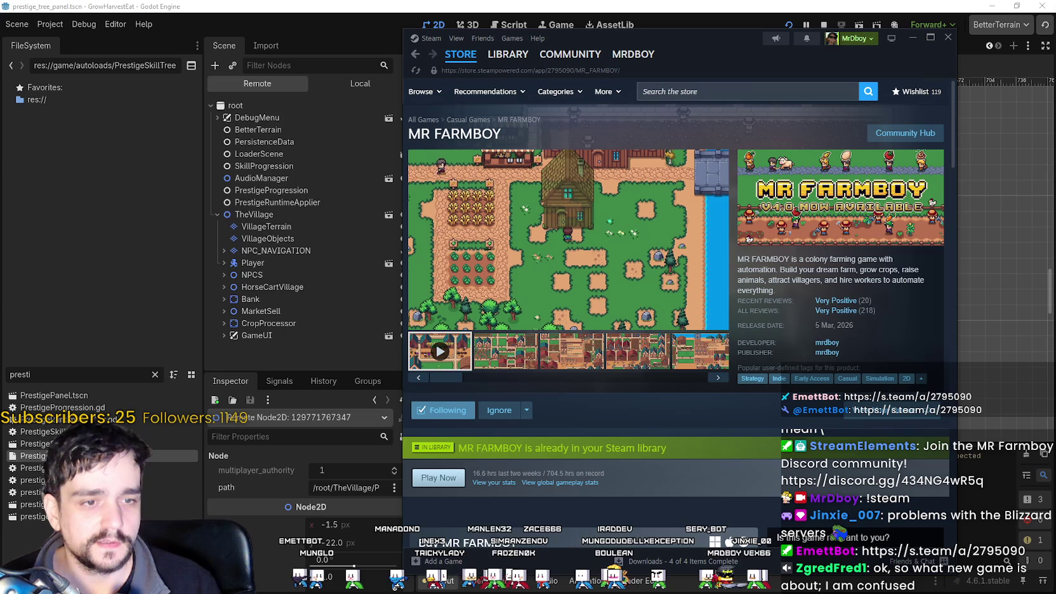
Glance at PrestigeSkillTree.json in Notepad, then return to the Godot editor
{"action": "key", "text": "alt+Tab"}
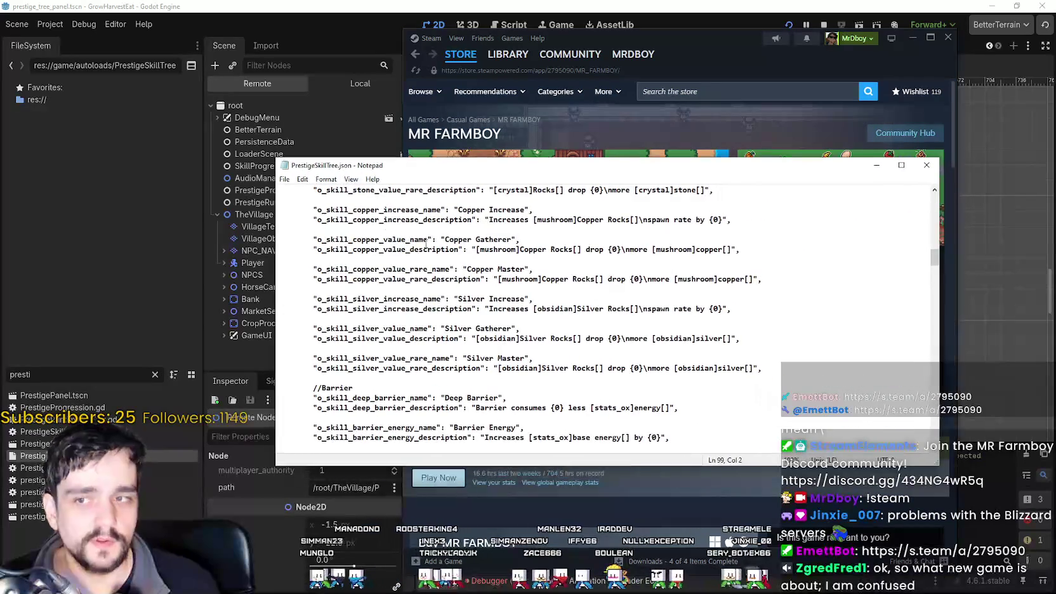
{"action": "key", "text": "alt+Tab"}
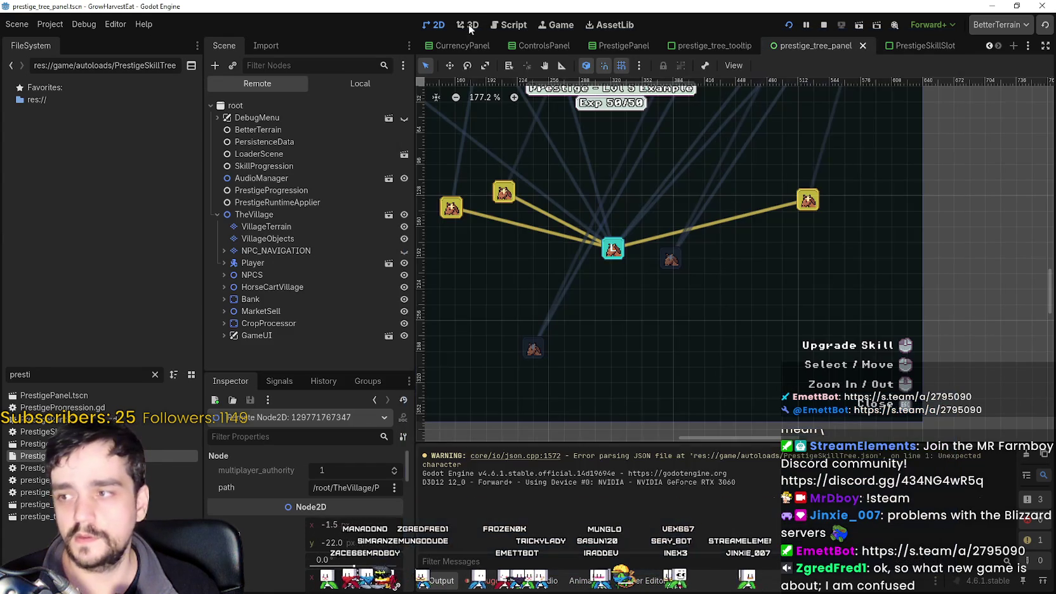
{"action": "key", "text": "alt+Tab"}
Stop the running game, open the PrestigeSkillSlot scene, then switch to the browser
{"action": "left_click", "coordinate": [824, 25]}
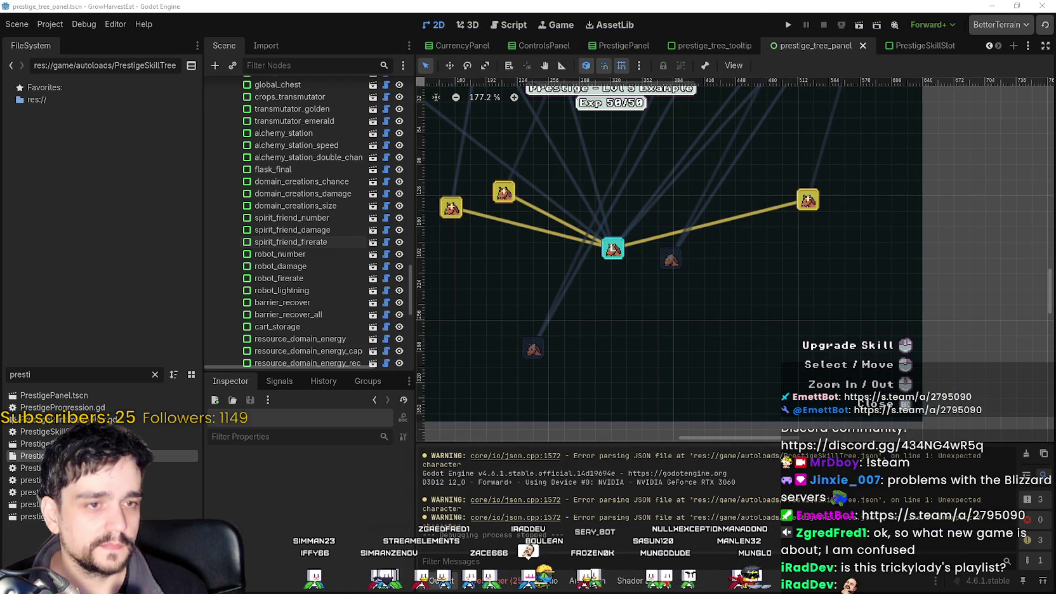
{"action": "left_click", "coordinate": [907, 44]}
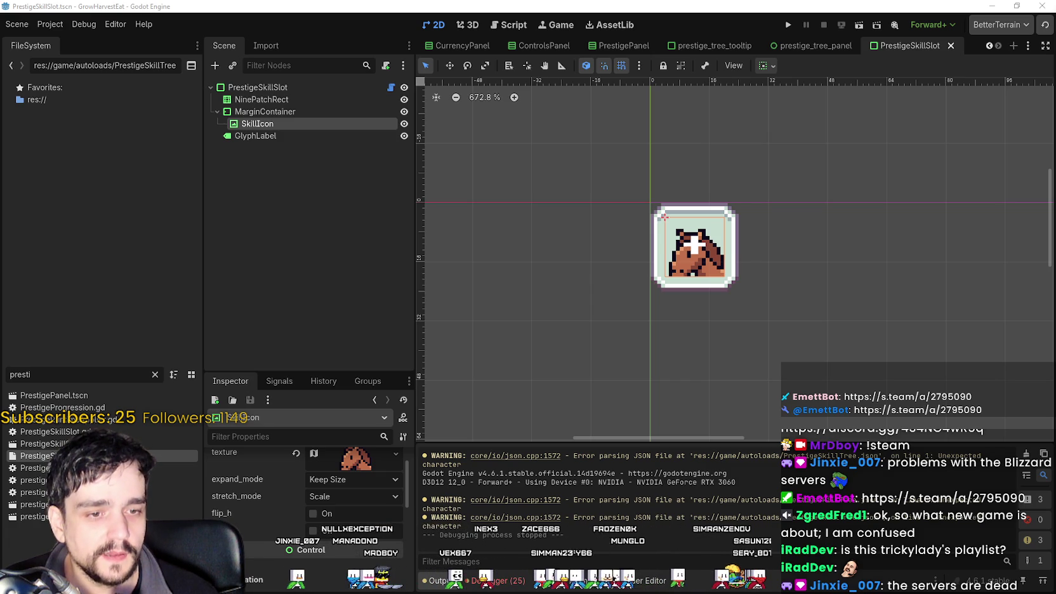
{"action": "key", "text": "alt+Tab"}
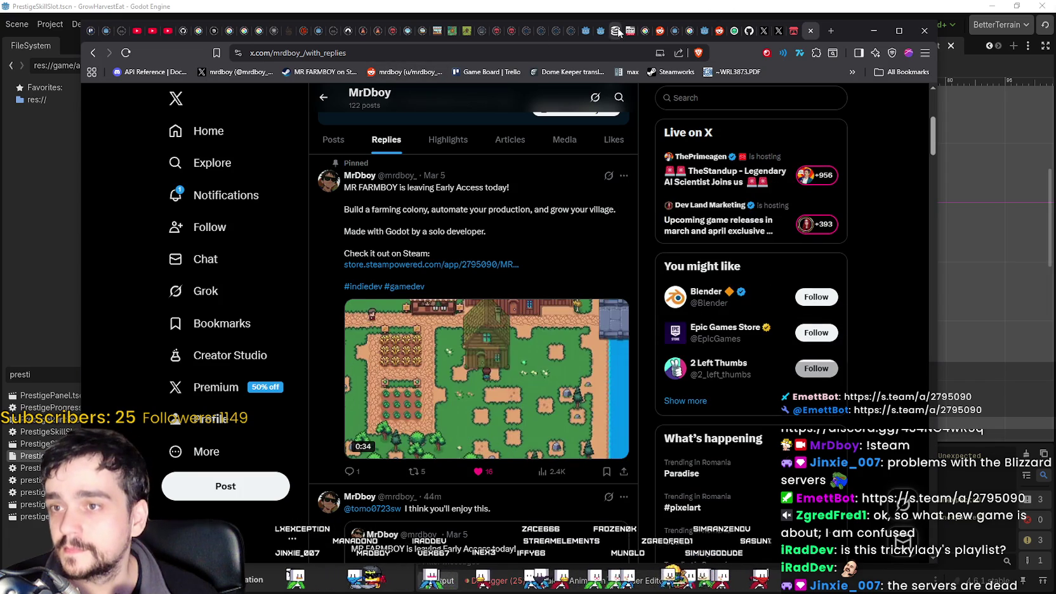
Check the X notifications page and the SteamDB page for Tangy TD
{"action": "left_click", "coordinate": [210, 195]}
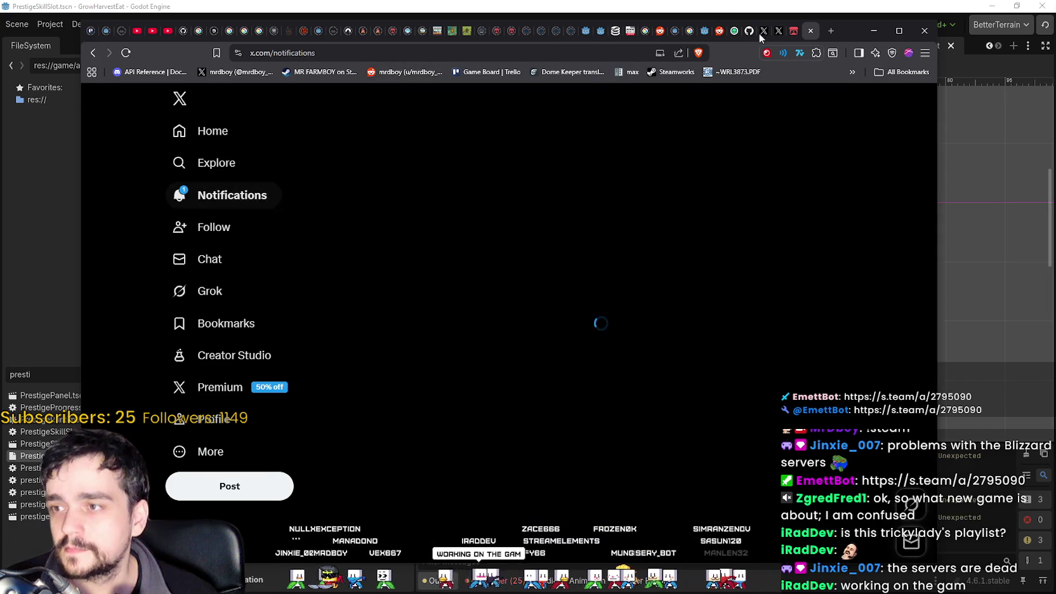
{"action": "left_click", "coordinate": [619, 33]}
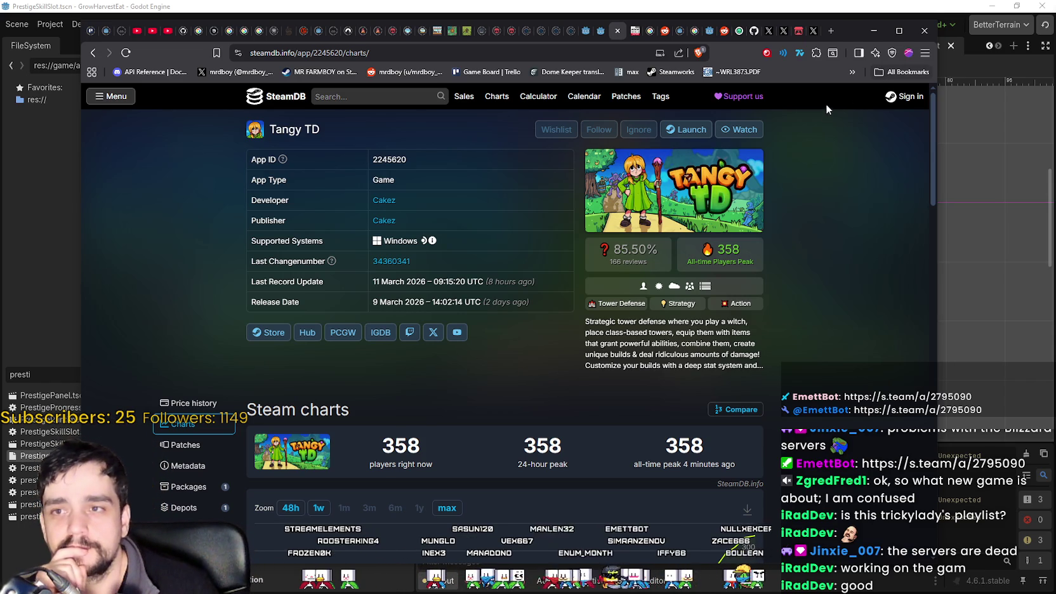
{"action": "left_click", "coordinate": [804, 34]}
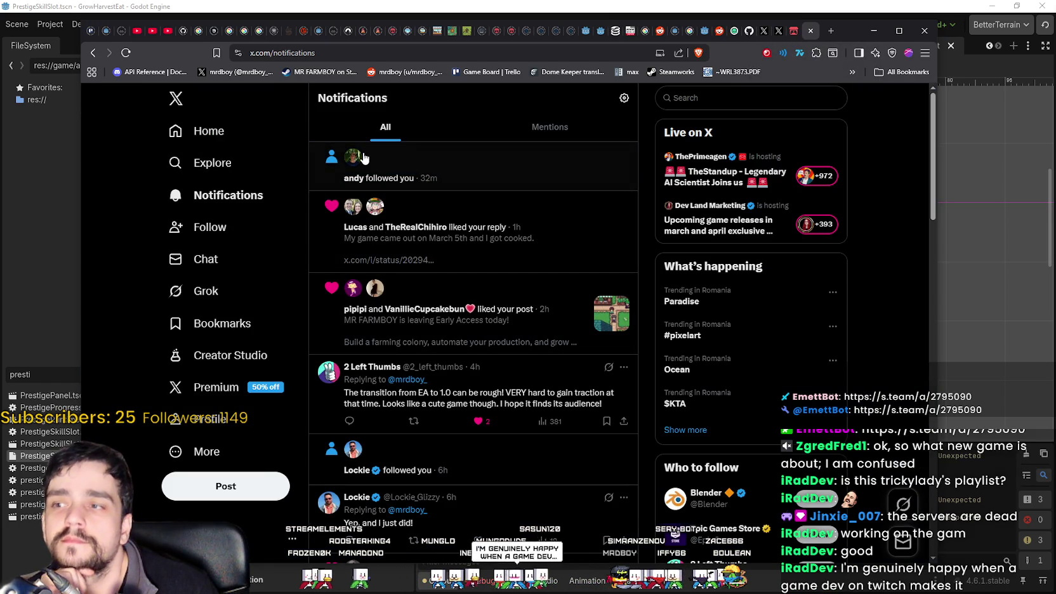
Open the developer's own X profile and scroll down to the pinned MR FARMBOY post
{"action": "mouse_move", "coordinate": [357, 162]}
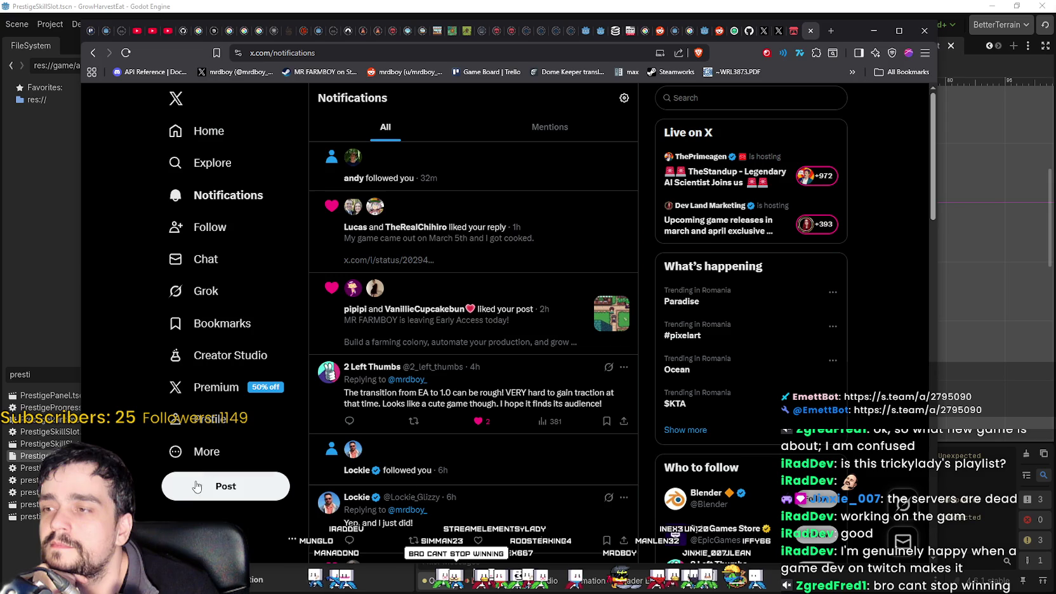
{"action": "left_click", "coordinate": [224, 421]}
{"action": "scroll", "coordinate": [227, 391], "scroll_direction": "down", "scroll_amount": 4}
{"action": "scroll", "coordinate": [227, 390], "scroll_direction": "down", "scroll_amount": 2}
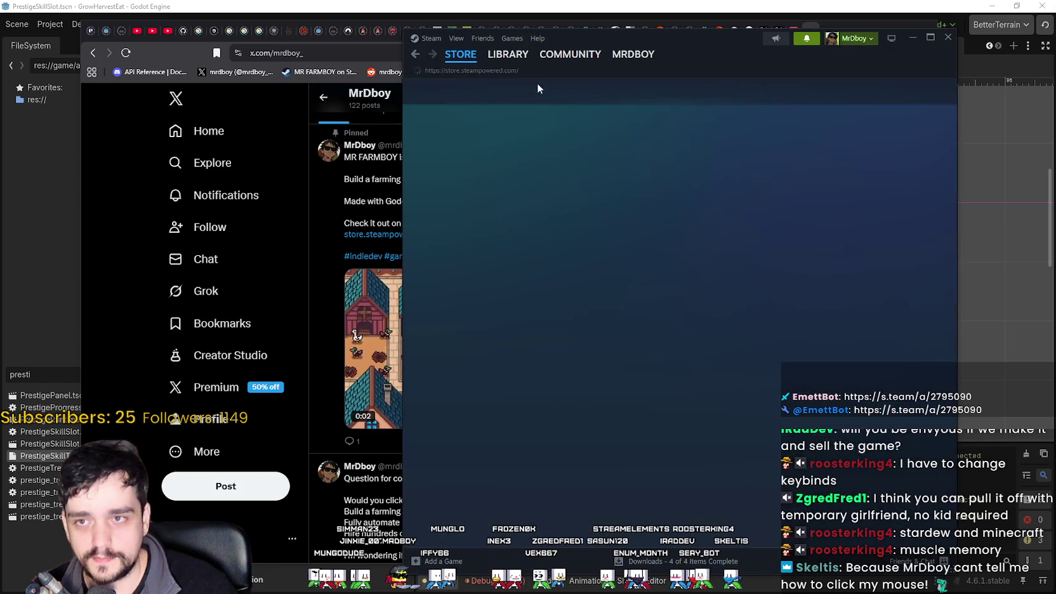
{"action": "left_click", "coordinate": [508, 54]}
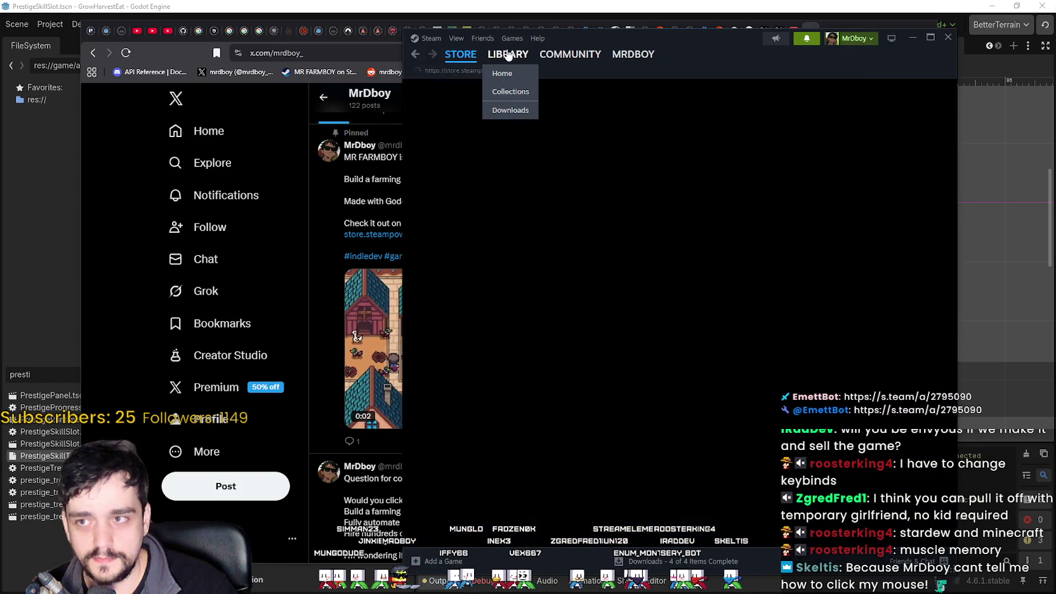
View MR FARMBOY in the Steam library and its community discussion, then close the Steam window
{"action": "left_click", "coordinate": [807, 38]}
{"action": "left_click", "coordinate": [743, 120]}
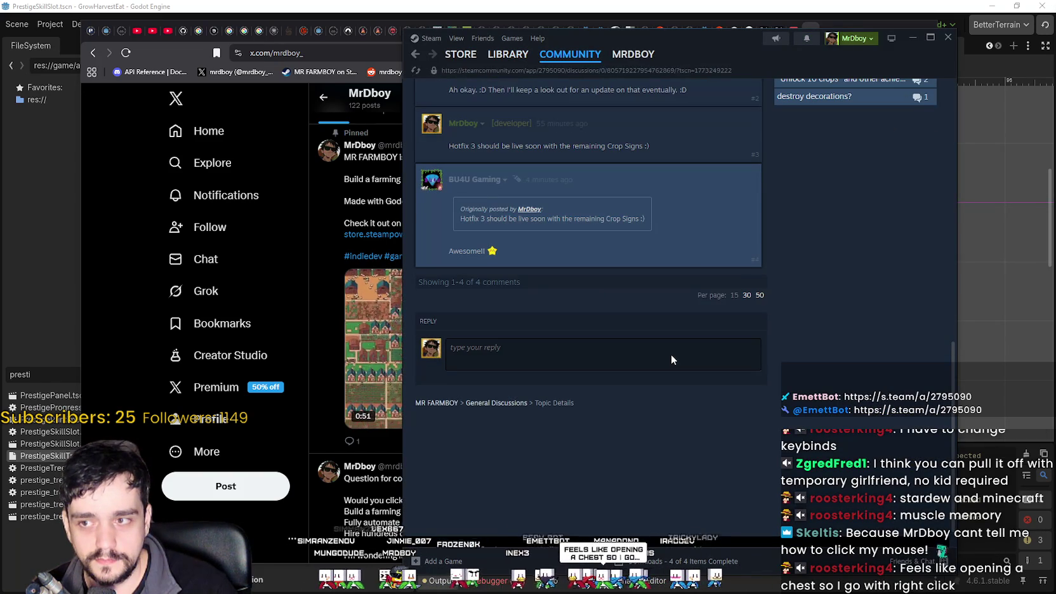
{"action": "left_click", "coordinate": [507, 54]}
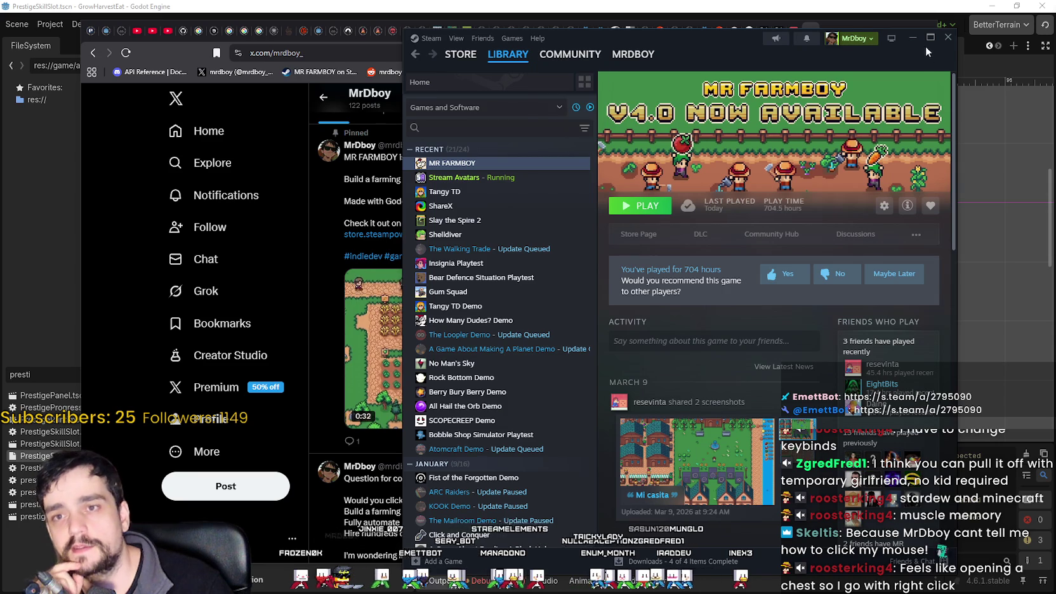
{"action": "left_click", "coordinate": [942, 43]}
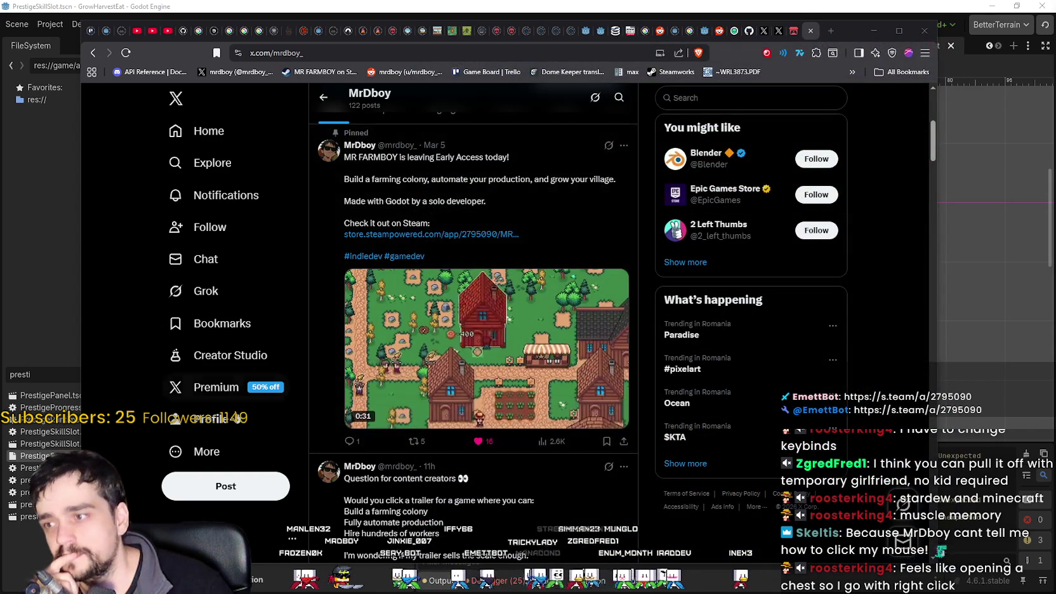
Open the X home feed, then minimize the browser to return to Godot
{"action": "left_click", "coordinate": [226, 138]}
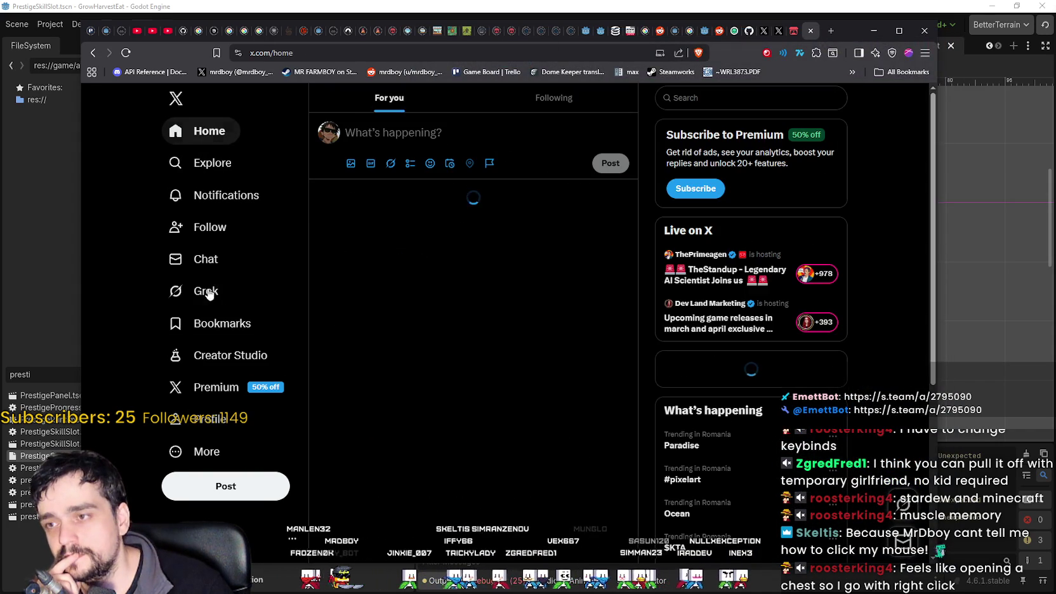
{"action": "left_click", "coordinate": [727, 5]}
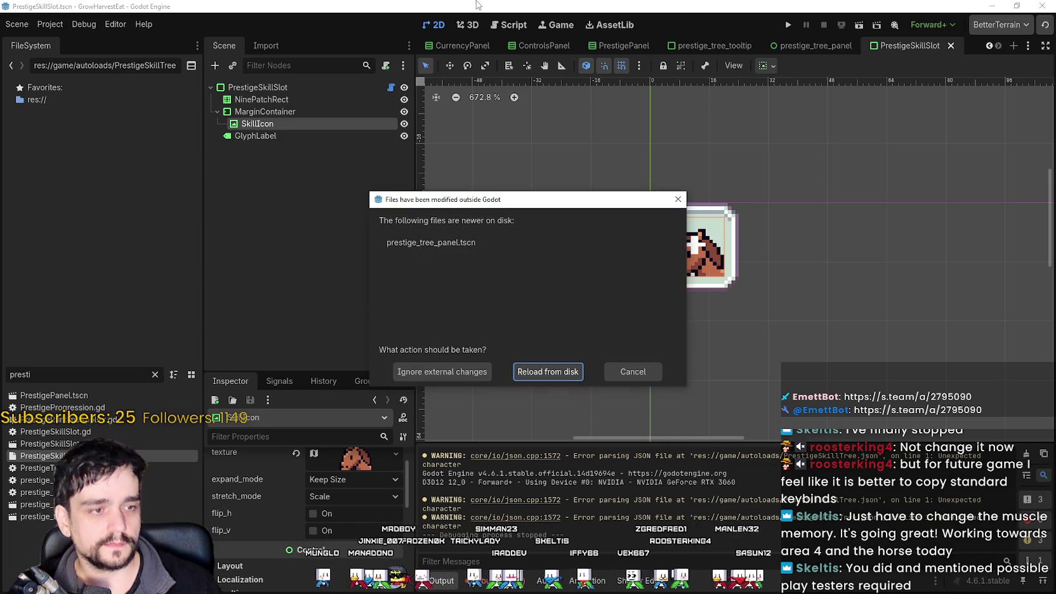
Reload the externally modified prestige_tree_panel.tscn from disk and switch to its scene tab
{"action": "left_click", "coordinate": [561, 372]}
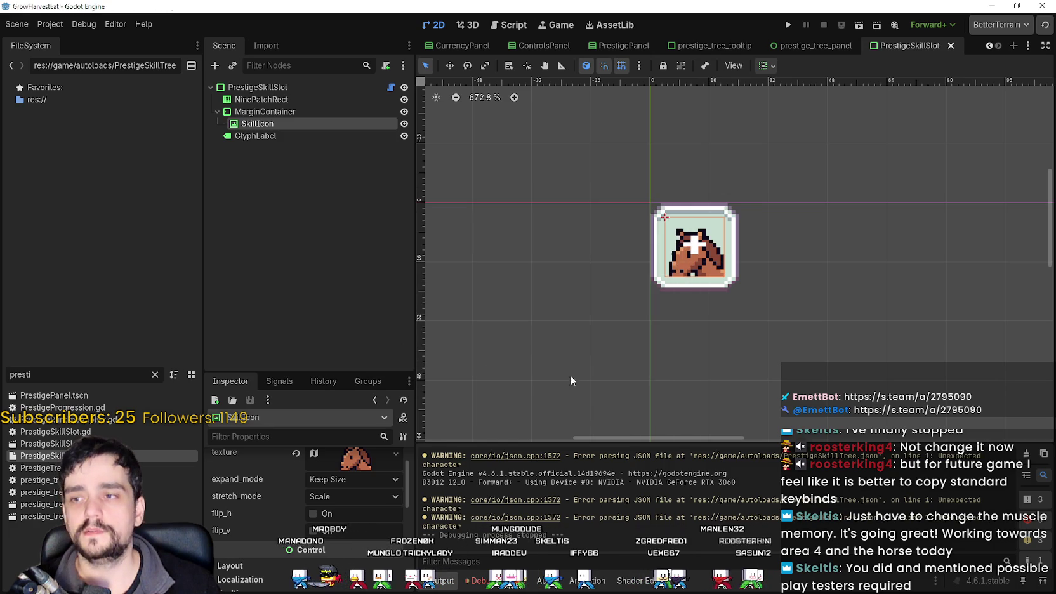
{"action": "left_click", "coordinate": [839, 46]}
{"action": "scroll", "coordinate": [640, 262], "scroll_direction": "up", "scroll_amount": 2}
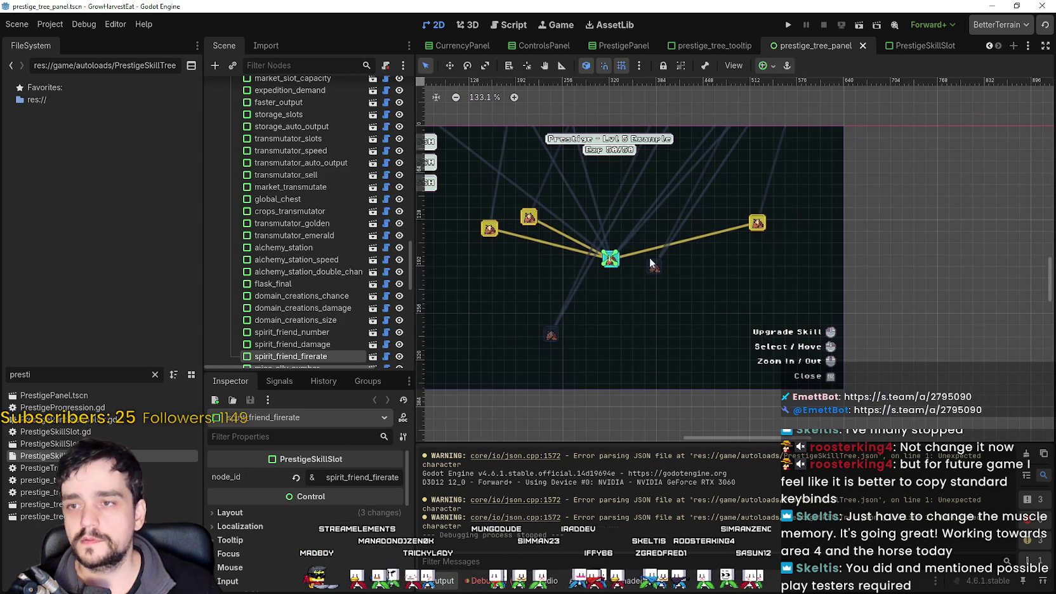
{"action": "scroll", "coordinate": [318, 343], "scroll_direction": "down", "scroll_amount": 5}
{"action": "scroll", "coordinate": [317, 343], "scroll_direction": "down", "scroll_amount": 10}
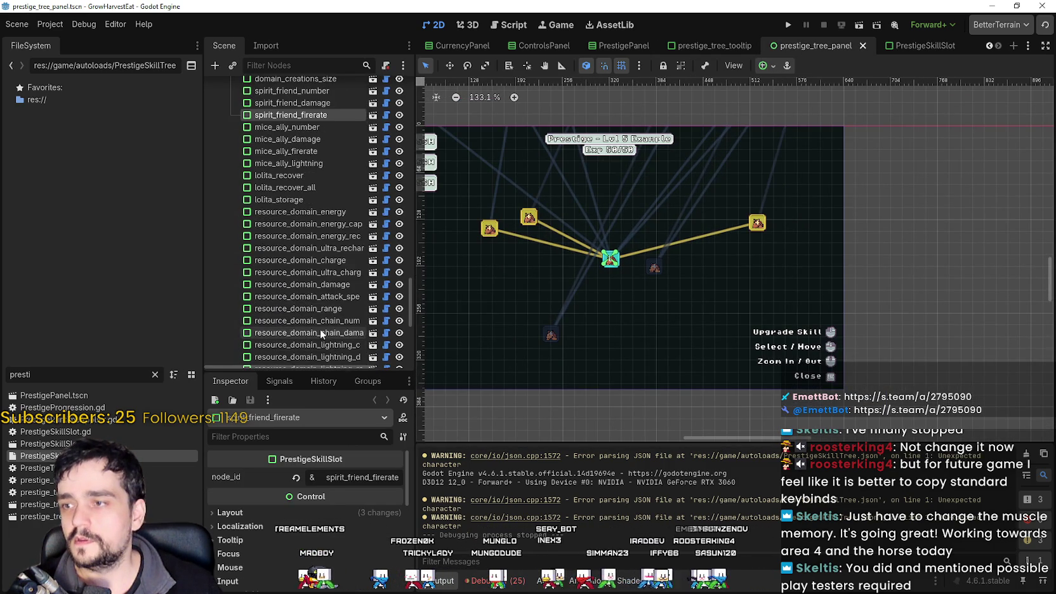
{"action": "scroll", "coordinate": [306, 339], "scroll_direction": "up", "scroll_amount": 4}
{"action": "scroll", "coordinate": [317, 304], "scroll_direction": "up", "scroll_amount": 10}
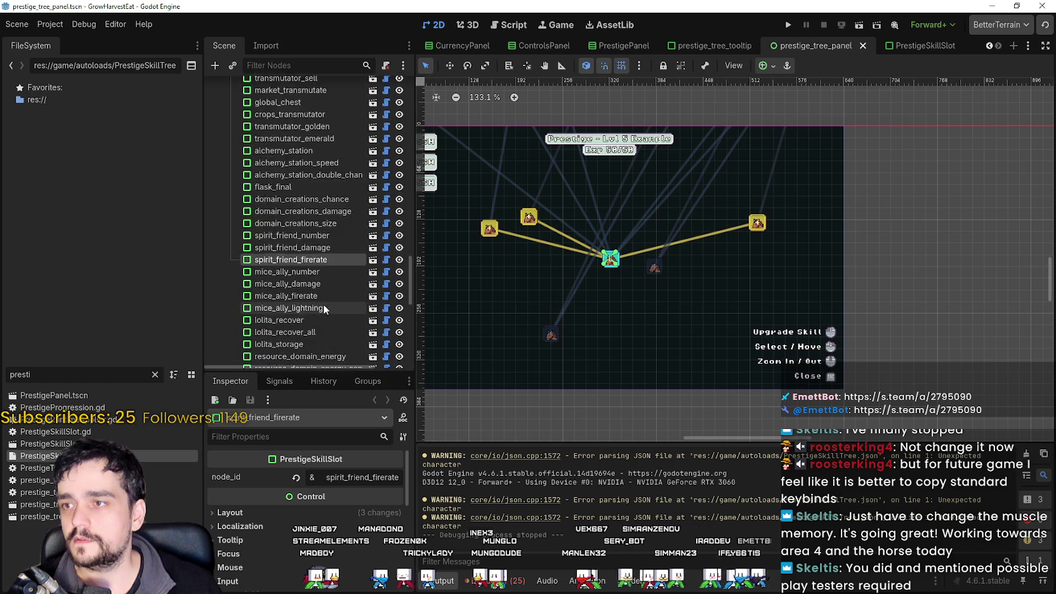
{"action": "scroll", "coordinate": [324, 290], "scroll_direction": "up", "scroll_amount": 15}
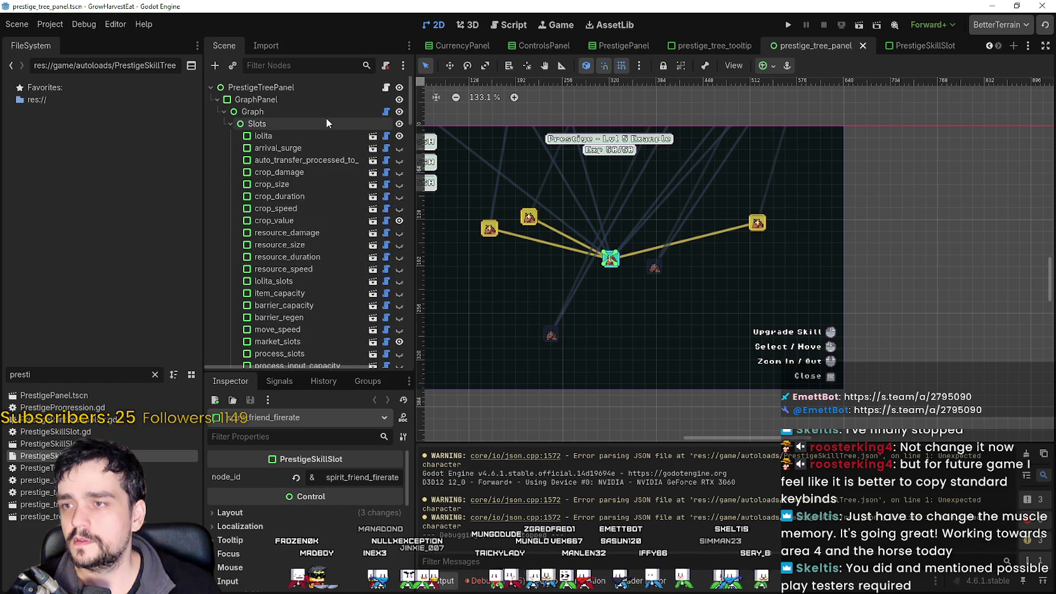
Check the Graph node's zoom settings, save the scene, and run the game
{"action": "left_click", "coordinate": [325, 111]}
{"action": "scroll", "coordinate": [305, 529], "scroll_direction": "down", "scroll_amount": 2}
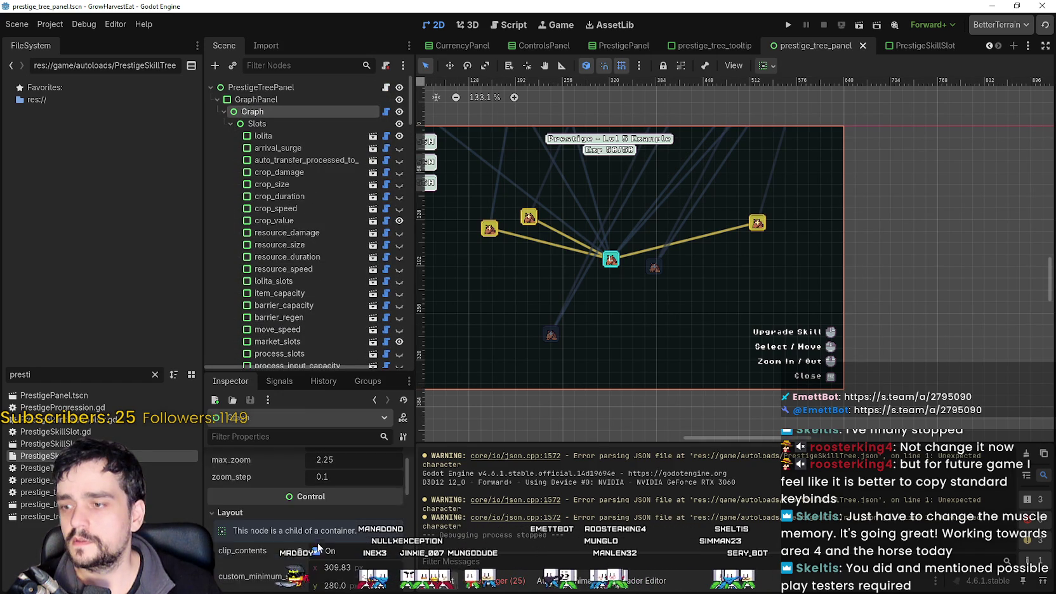
{"action": "scroll", "coordinate": [645, 310], "scroll_direction": "down", "scroll_amount": 6}
{"action": "scroll", "coordinate": [644, 302], "scroll_direction": "down", "scroll_amount": 13}
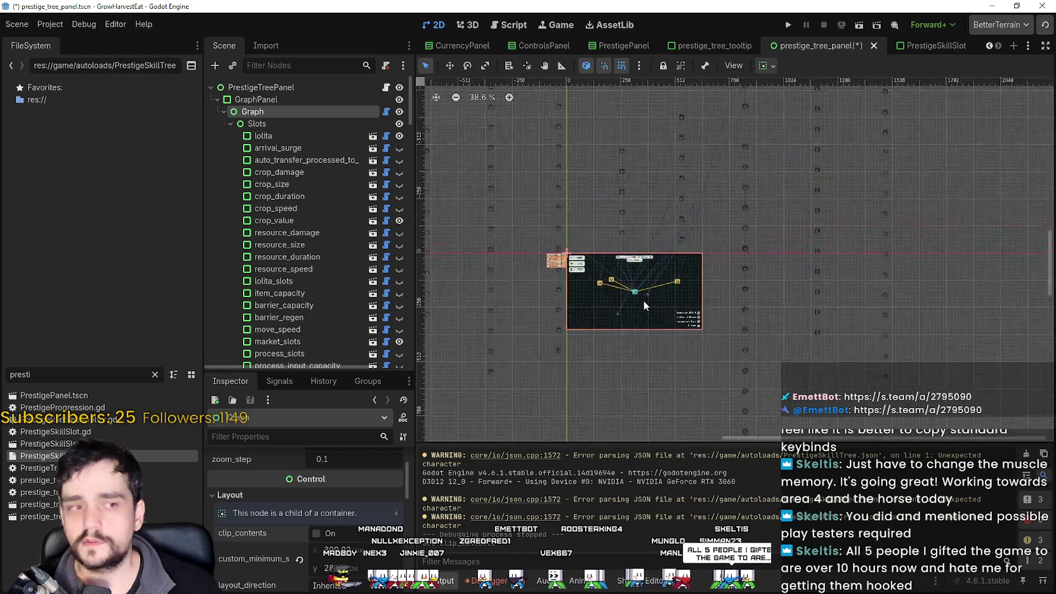
{"action": "scroll", "coordinate": [695, 311], "scroll_direction": "up", "scroll_amount": 9}
{"action": "key", "text": "ctrl+s"}
{"action": "left_click", "coordinate": [790, 24]}
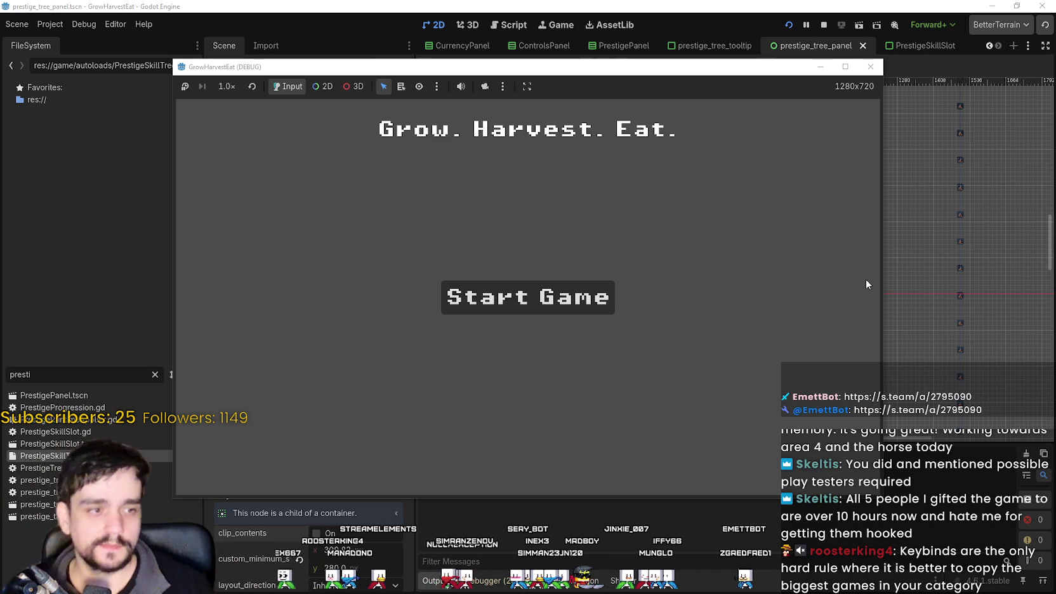
Bring the editor in front of the game, view the Remote scene tree, and stop the run
{"action": "left_click_drag", "start_coordinate": [700, 72], "coordinate": [762, 70]}
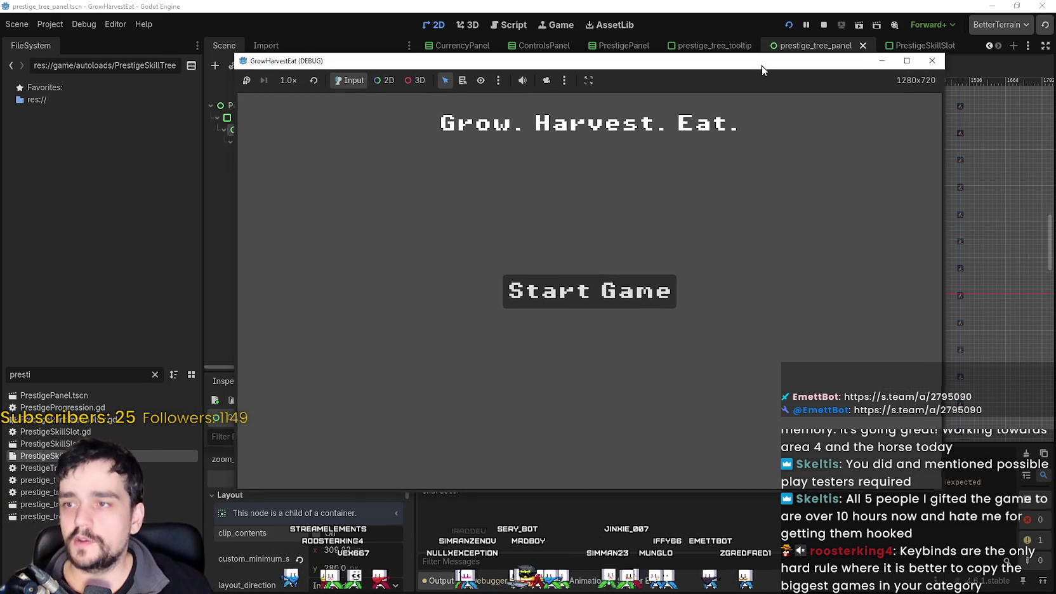
{"action": "left_click", "coordinate": [604, 5]}
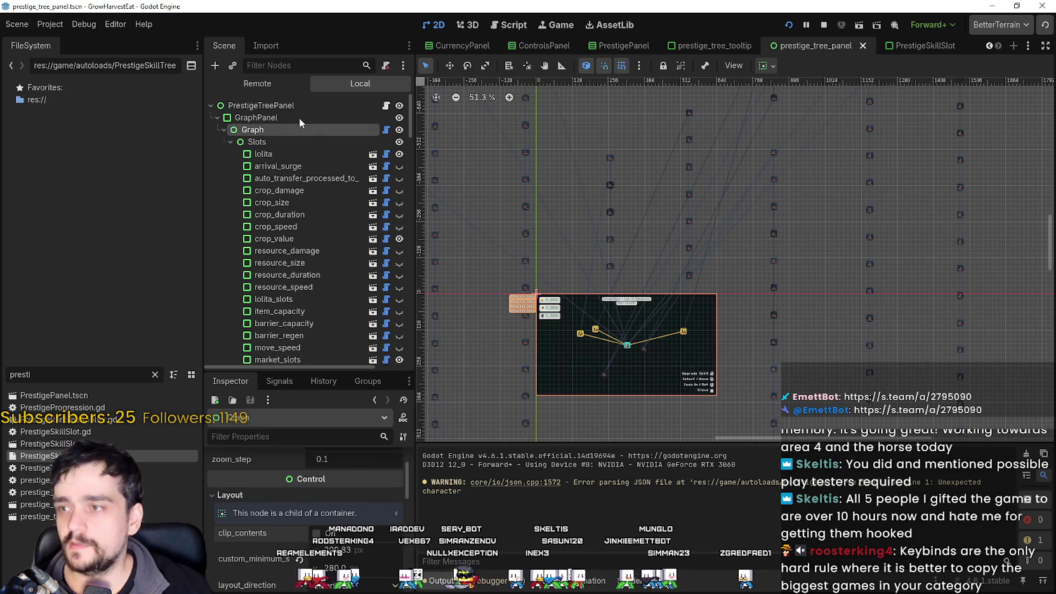
{"action": "left_click", "coordinate": [262, 89]}
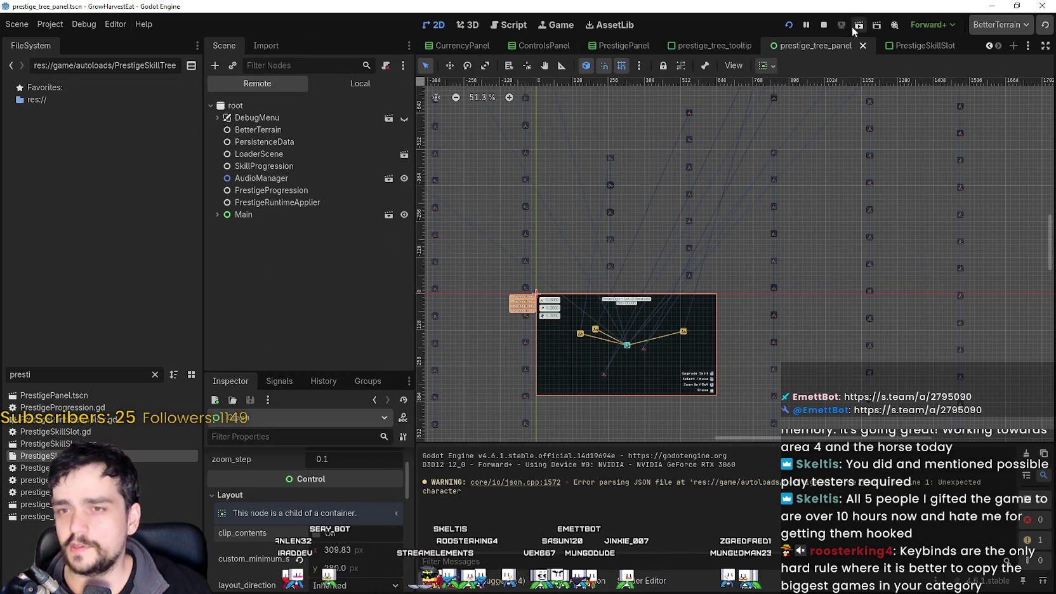
{"action": "left_click", "coordinate": [825, 25]}
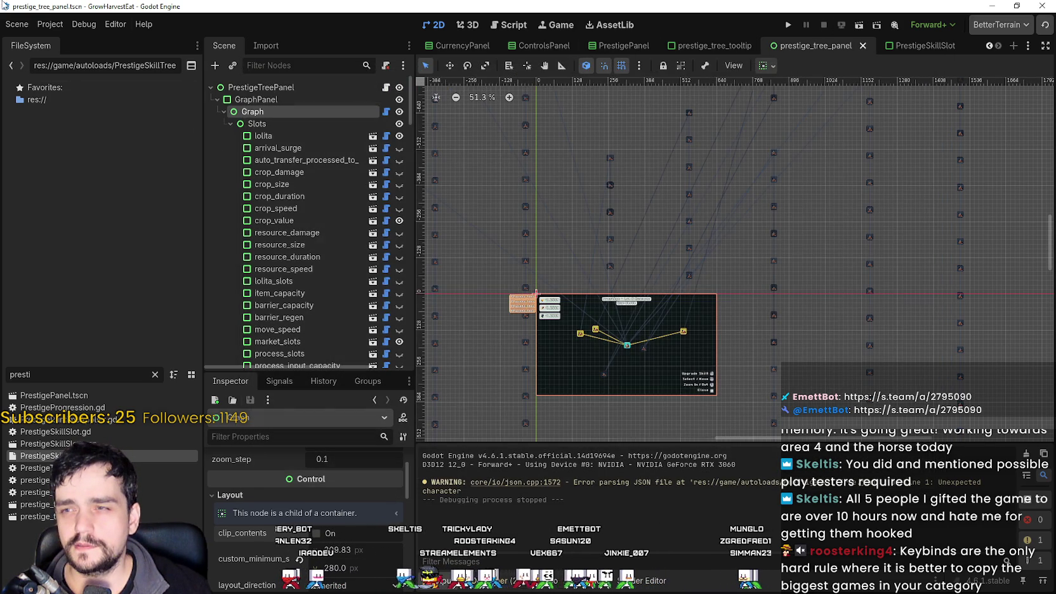
In Project Settings > Application > Config, change the project Name from GrowHarvestEat to GrowHarvestSell, then save
{"action": "left_click", "coordinate": [28, 29]}
{"action": "left_click", "coordinate": [70, 40]}
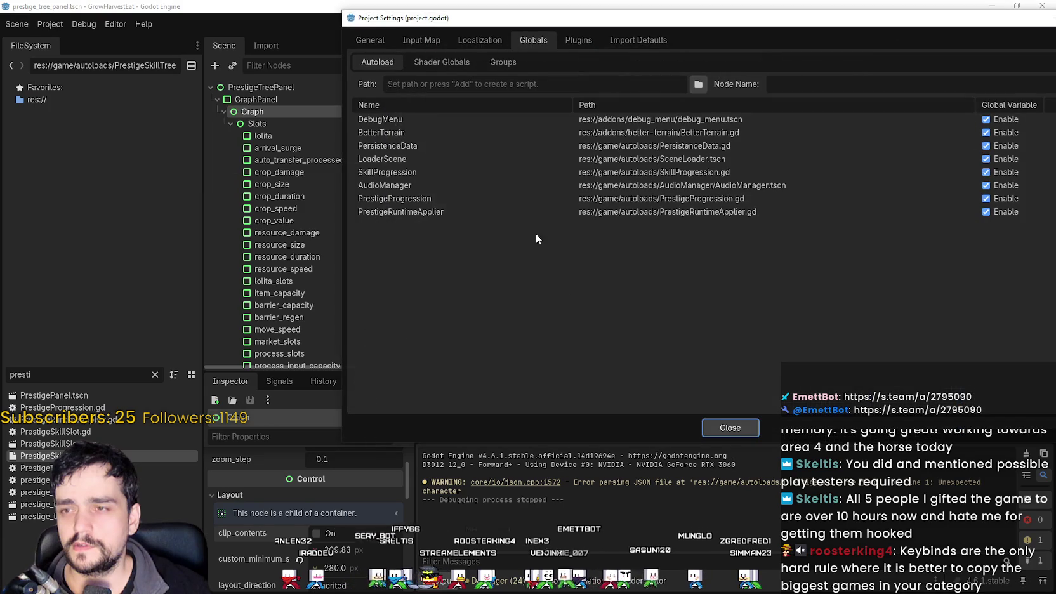
{"action": "left_click", "coordinate": [370, 40]}
{"action": "mouse_move", "coordinate": [476, 31]}
{"action": "left_mouse_down"}
{"action": "mouse_move", "coordinate": [261, 103]}
{"action": "mouse_move", "coordinate": [268, 125]}
{"action": "left_mouse_up"}
{"action": "left_click", "coordinate": [688, 209]}
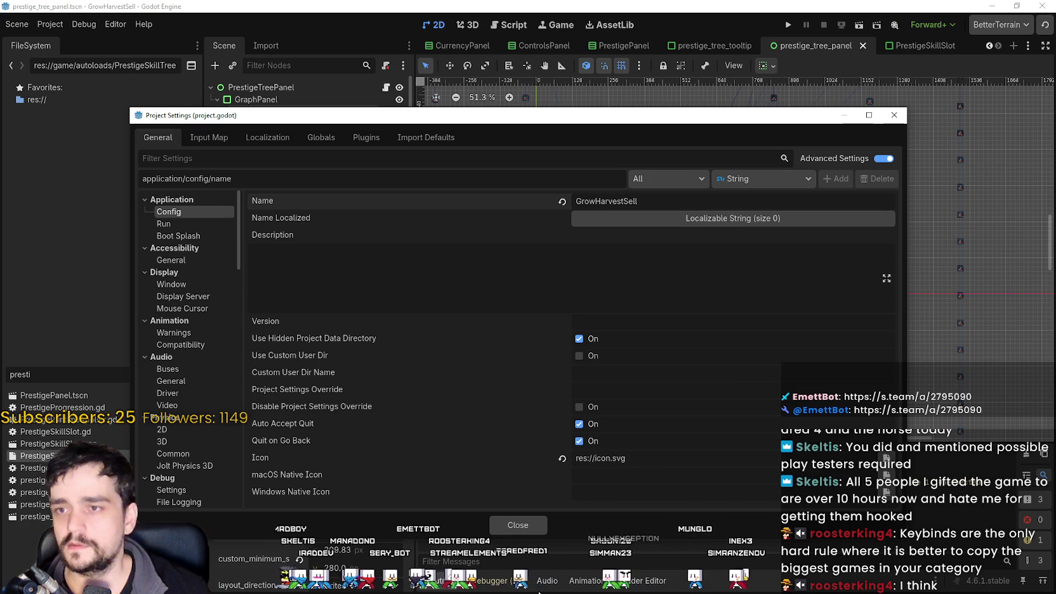
{"action": "left_click", "coordinate": [516, 527]}
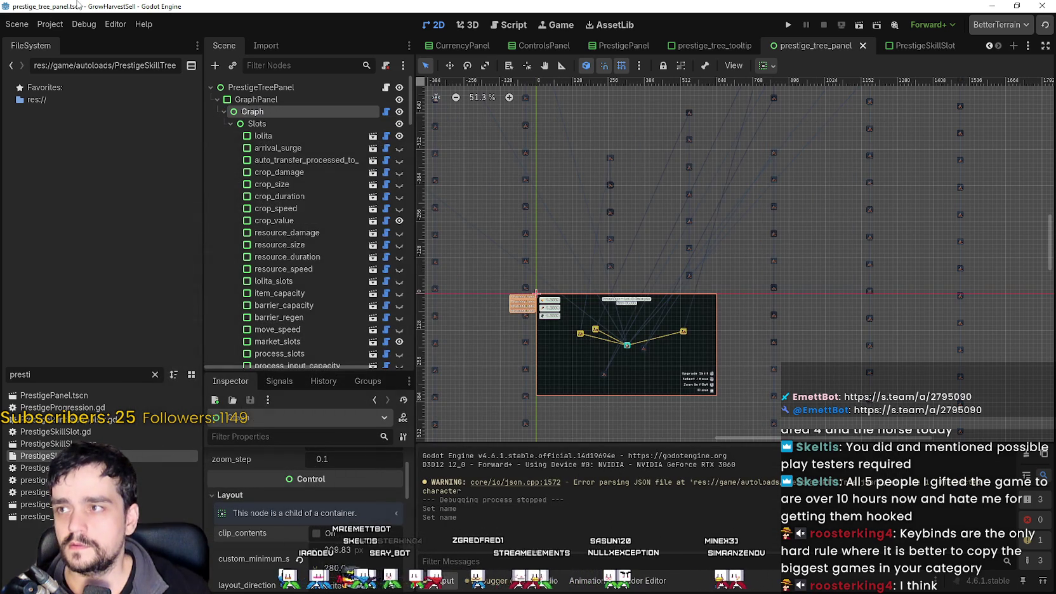
{"action": "key", "text": "ctrl+s"}
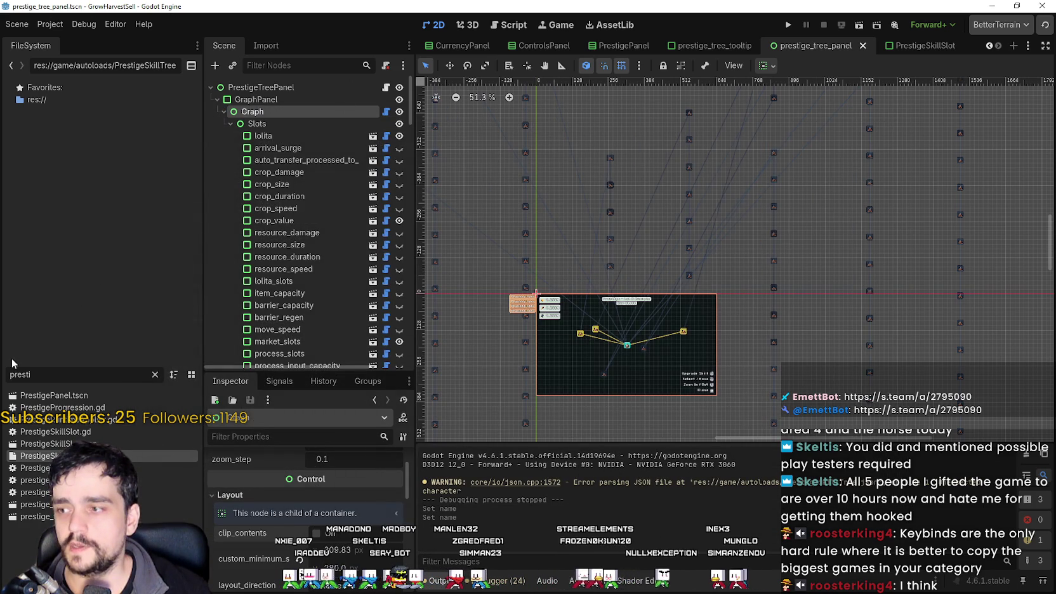
In main.tscn, change the TitleScreen label text to 'Grow. Harvest. Sell.', save, and run the game
{"action": "type", "text": "main"}
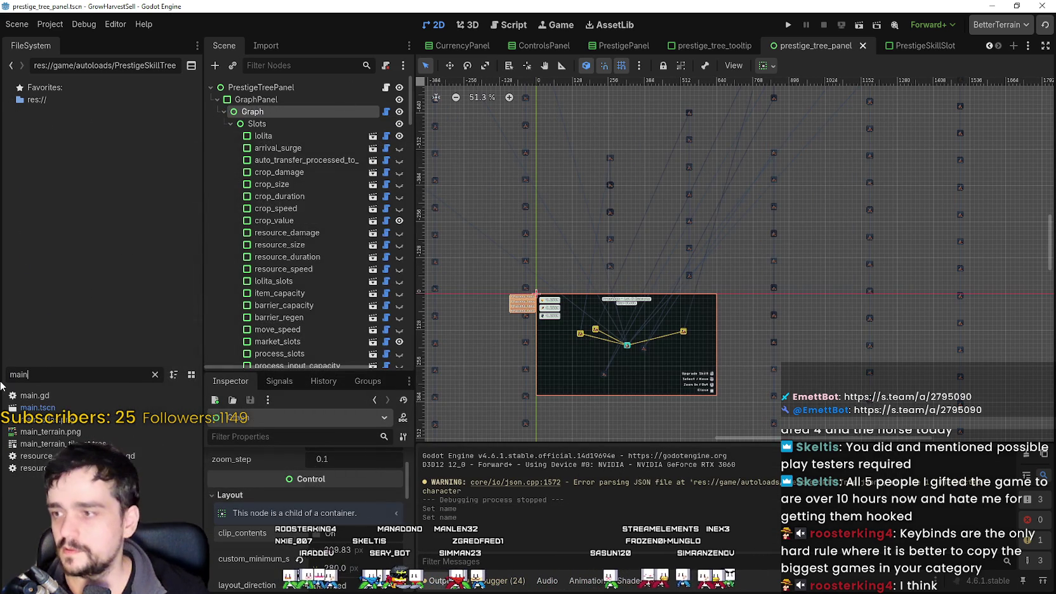
{"action": "double_click", "coordinate": [137, 410]}
{"action": "scroll", "coordinate": [614, 166], "scroll_direction": "up", "scroll_amount": 5}
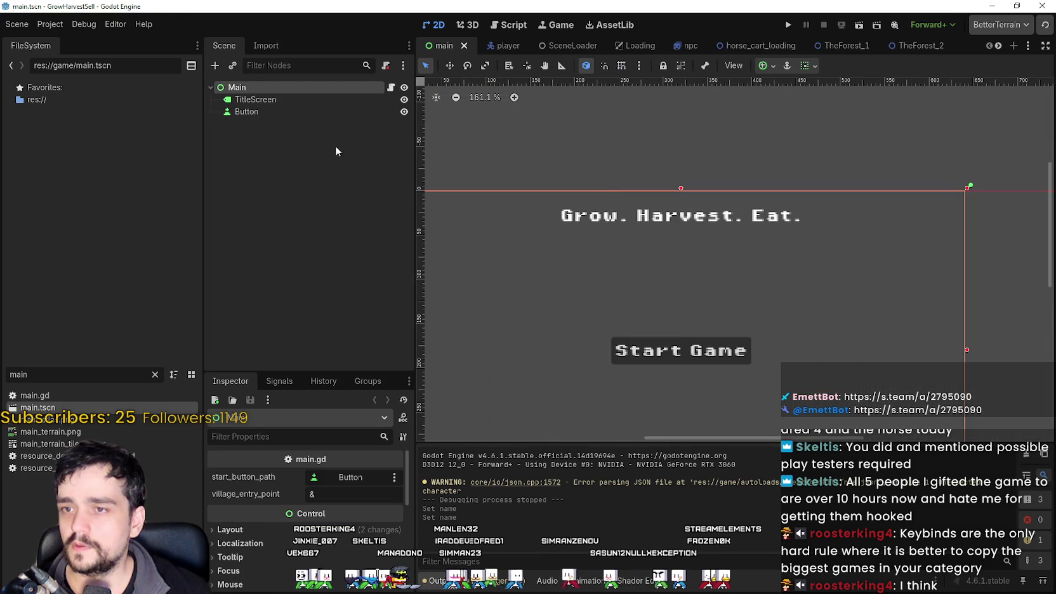
{"action": "left_click", "coordinate": [284, 100]}
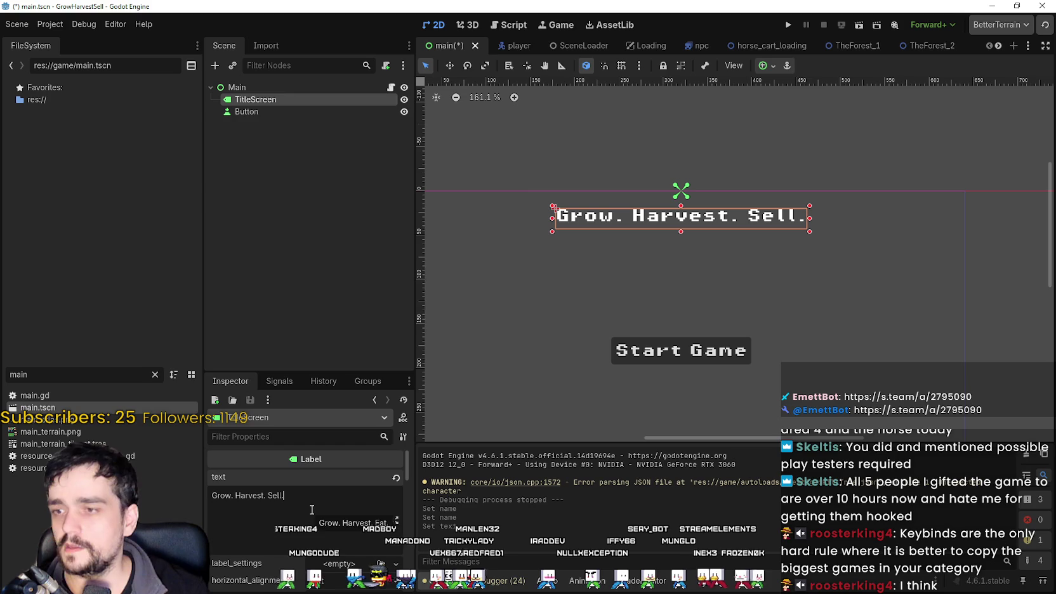
{"action": "key", "text": "ctrl+s"}
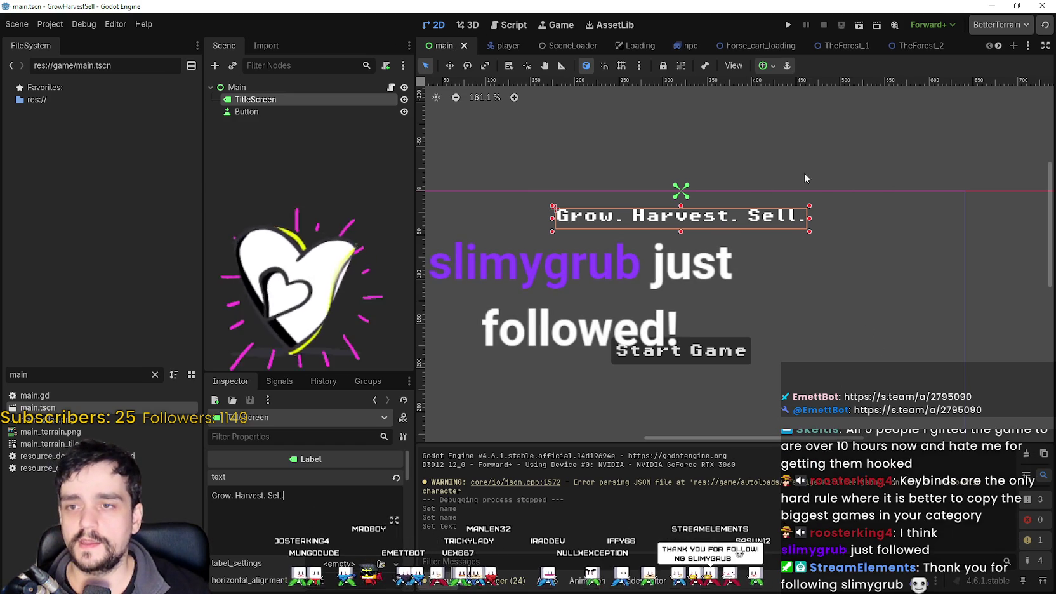
{"action": "left_click", "coordinate": [789, 25]}
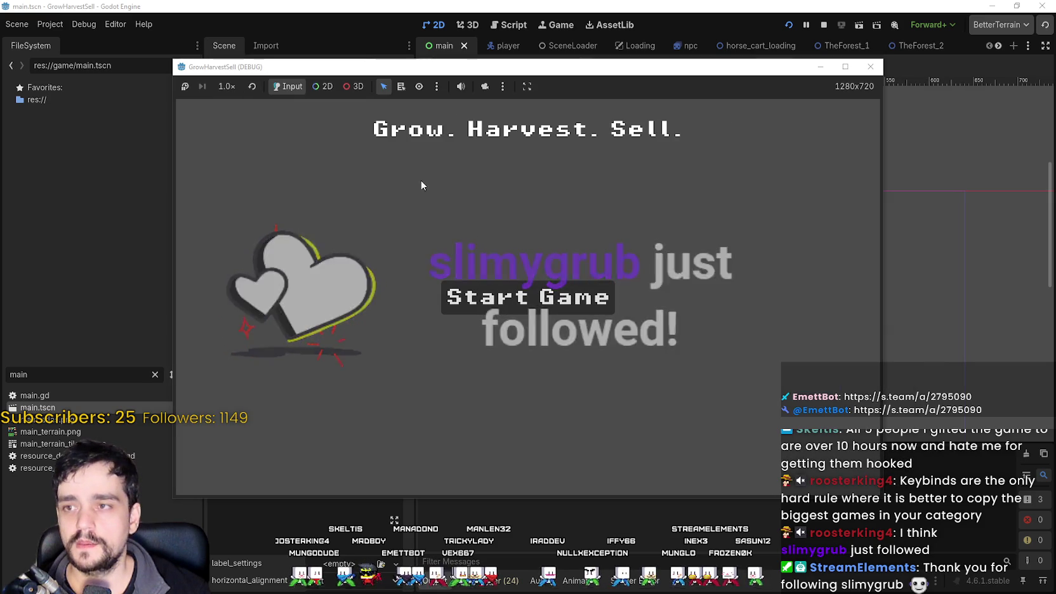
Start the game from the 'Grow. Harvest. Sell.' title screen to reach the 'Loading The Village...' screen
{"action": "left_click", "coordinate": [507, 304]}
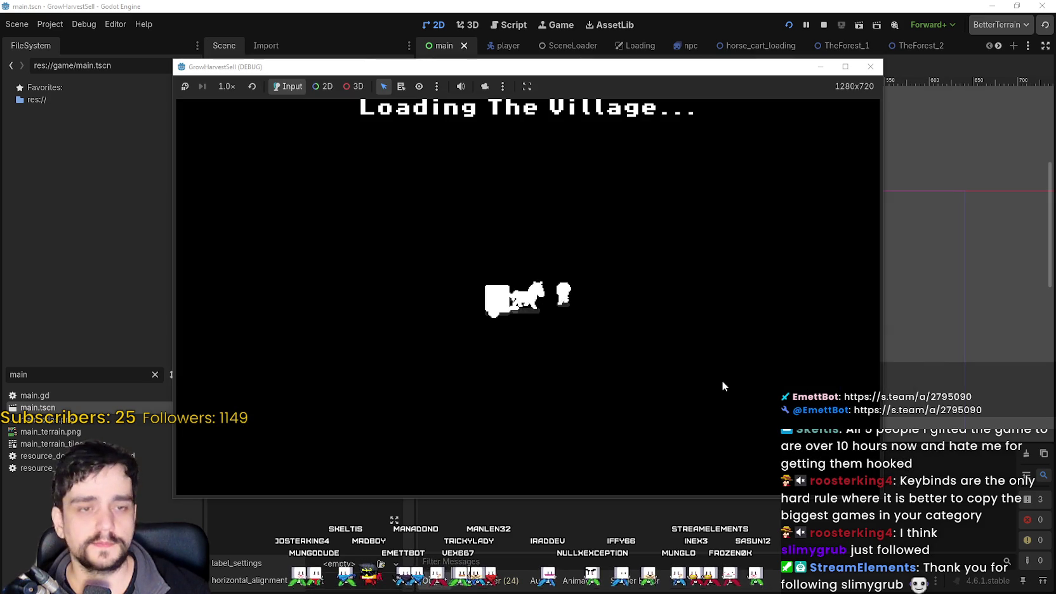
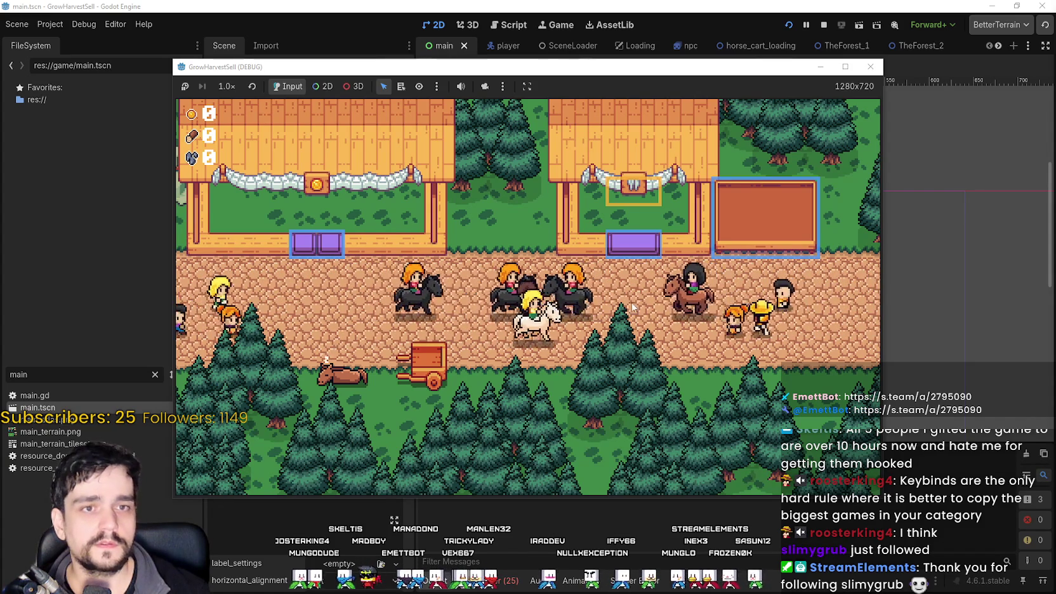
Walk the player left across the stall's sell box, then maximize the game window
{"action": "key", "text": "Left"}
{"action": "key", "text": "Up"}
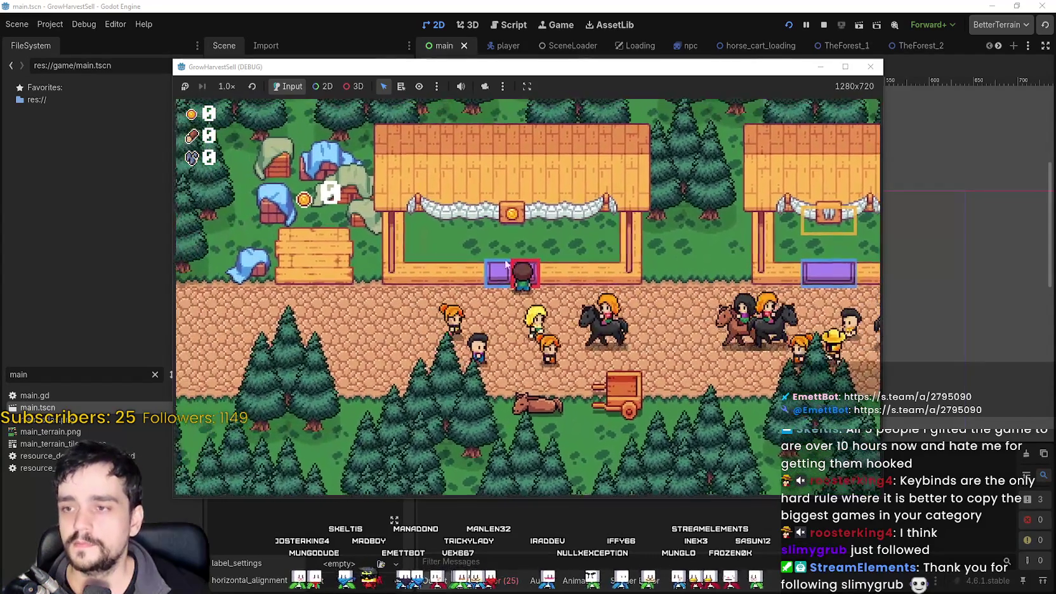
{"action": "key", "text": "Left"}
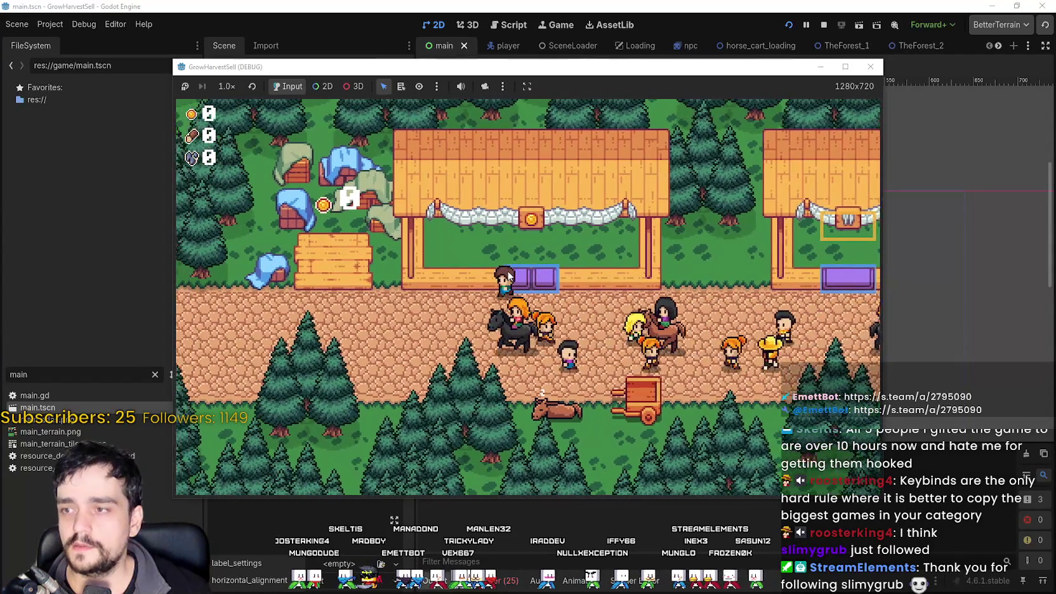
{"action": "key", "text": "Left"}
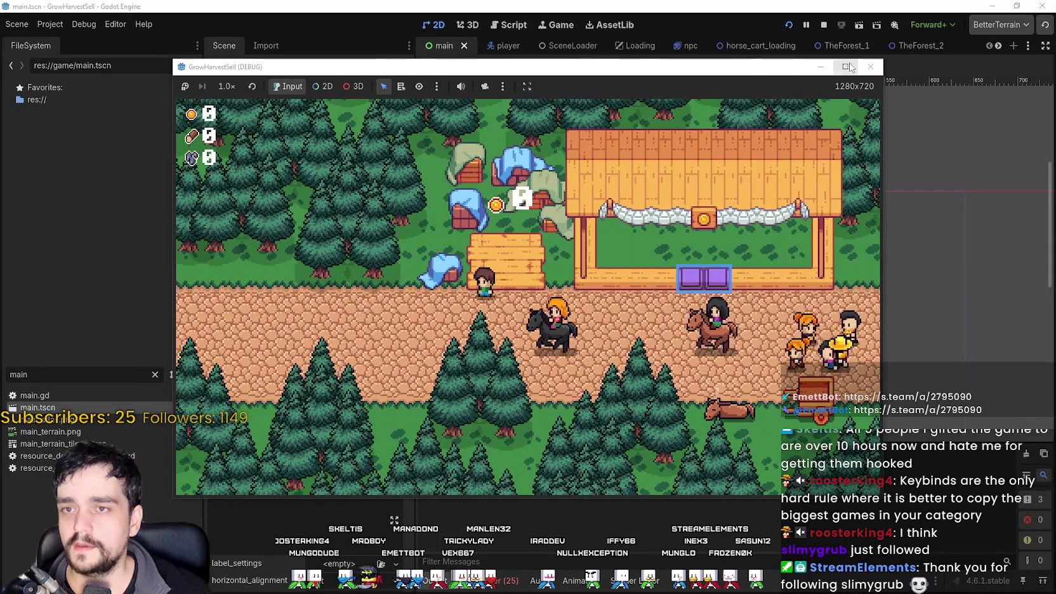
{"action": "left_click", "coordinate": [847, 67]}
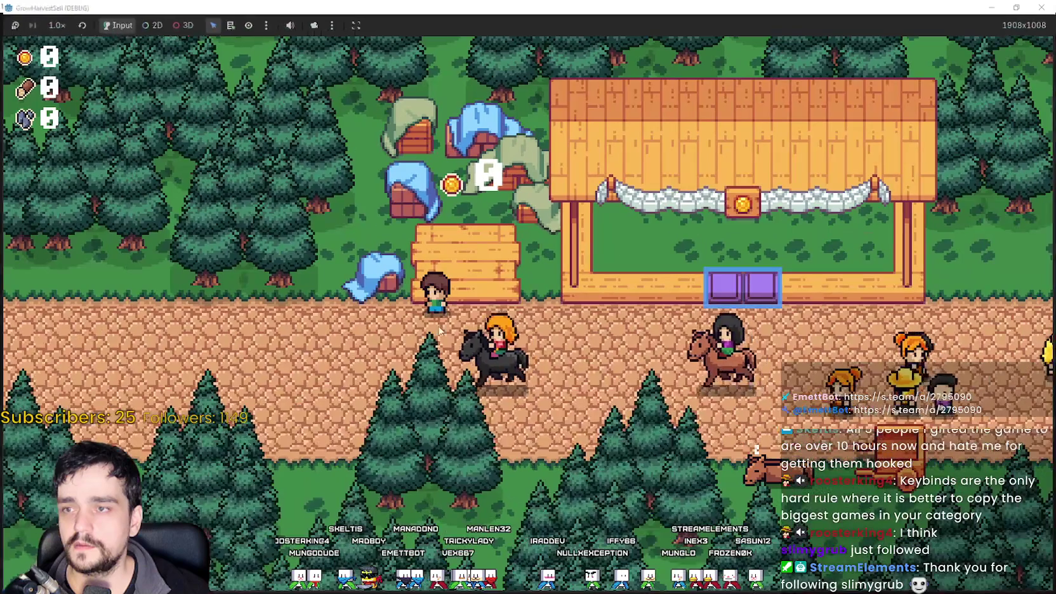
Walk the player right to the second stall's counter, then back left and down beside the horse cart
{"action": "key", "text": "Right"}
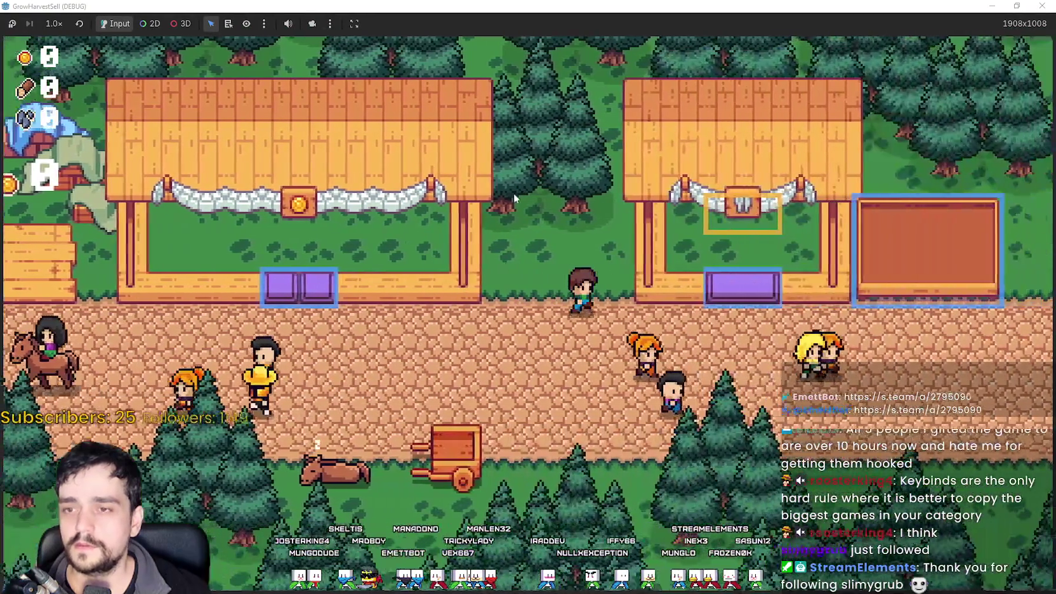
{"action": "key", "text": "Right"}
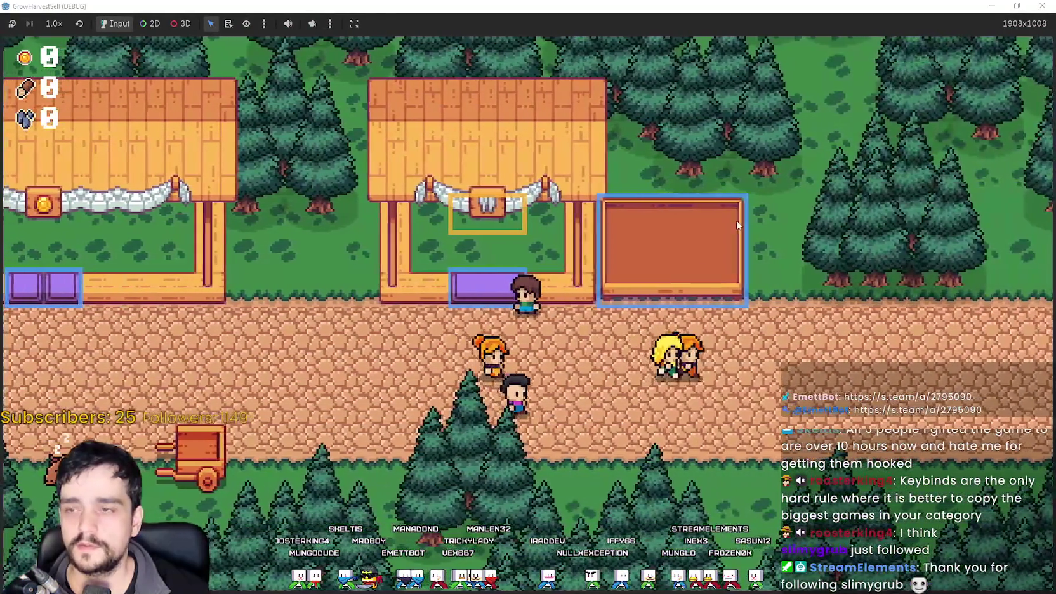
{"action": "key", "text": "Left"}
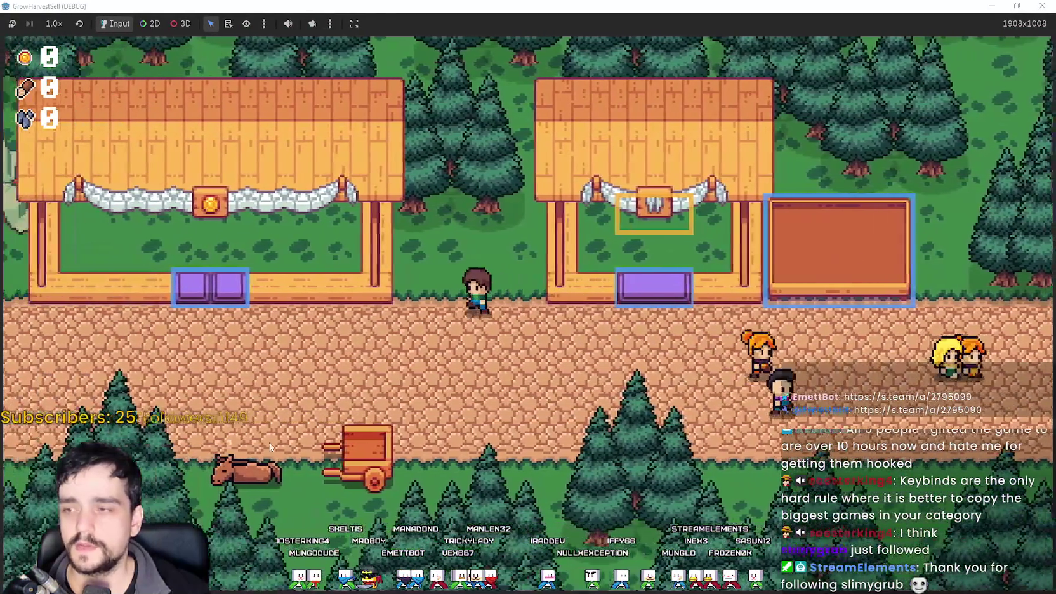
{"action": "key", "text": "Left"}
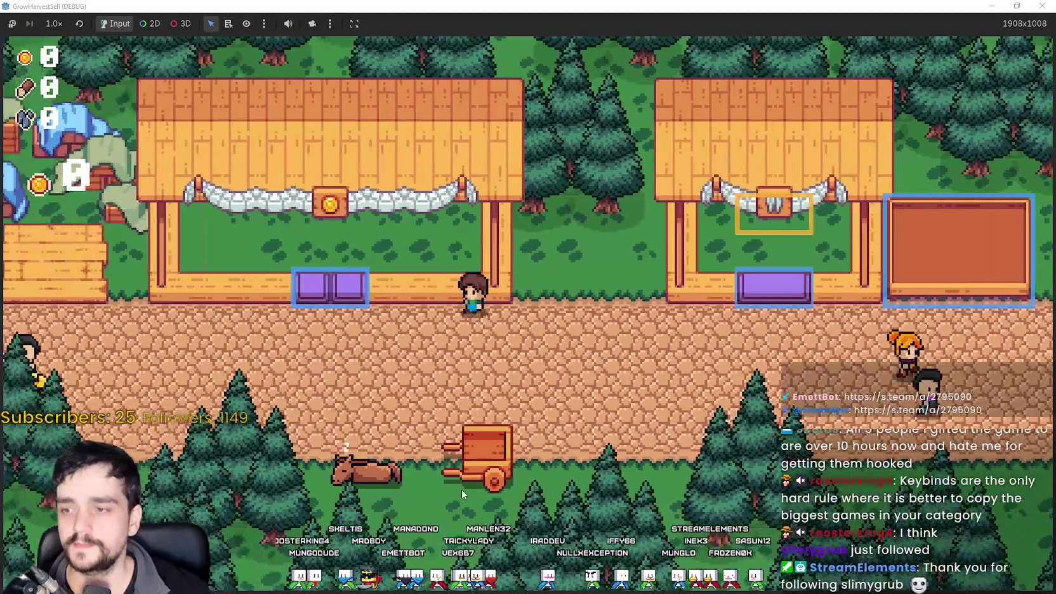
{"action": "key", "text": "Down"}
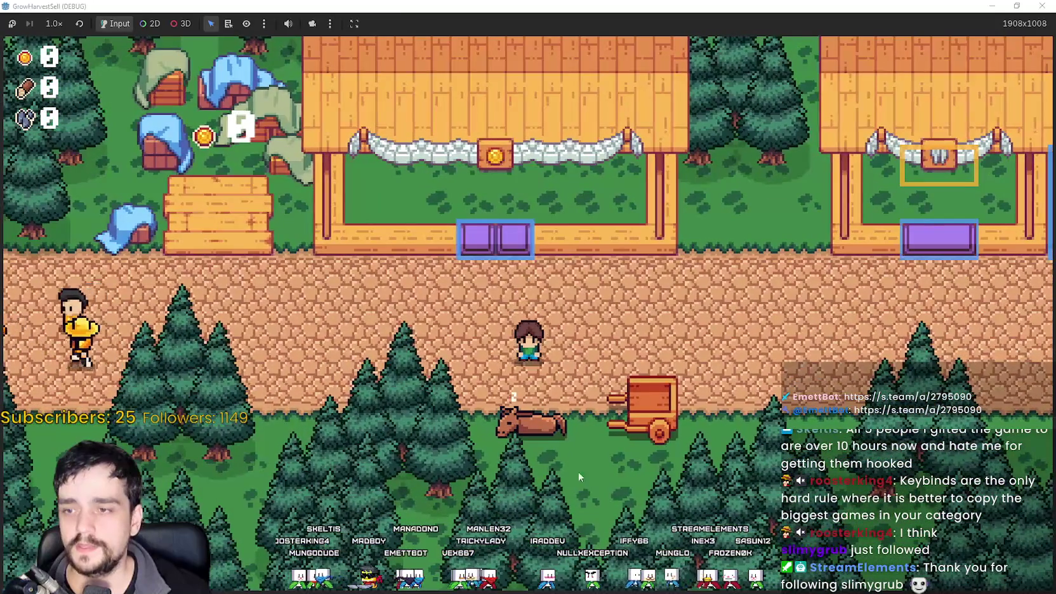
{"action": "key", "text": "Left"}
{"action": "key", "text": "Right"}
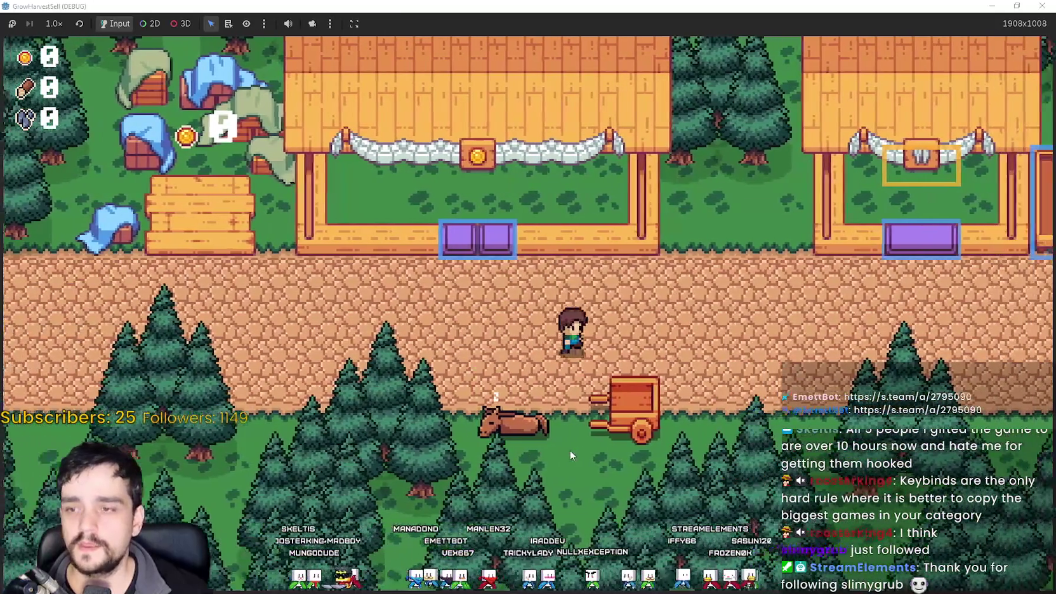
{"action": "key", "text": "Left"}
{"action": "key", "text": "Down"}
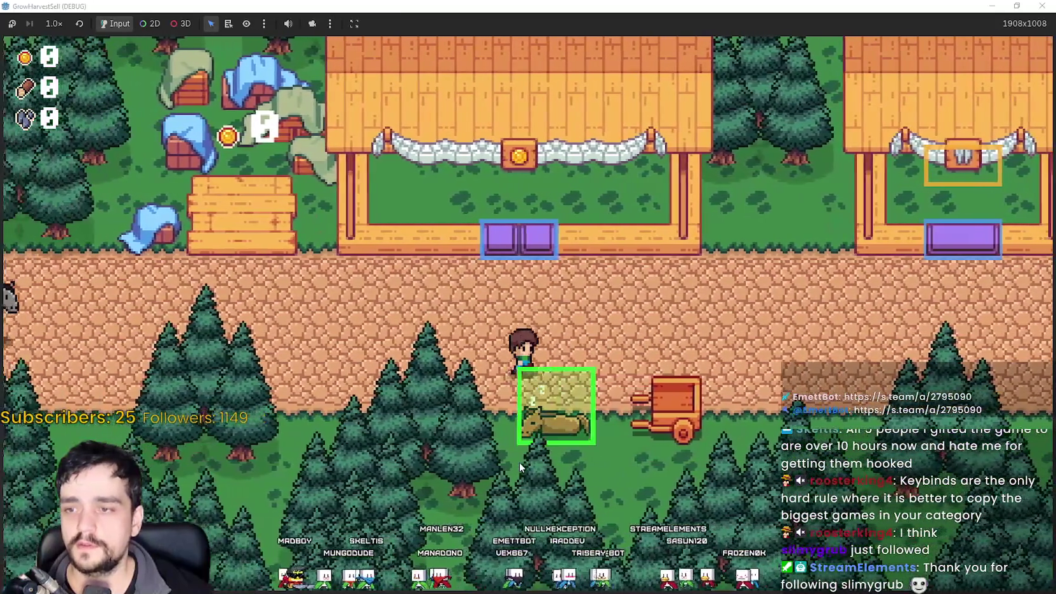
Walk the player back and forth by the resting cow until it highlights green, then up-left along the road
{"action": "key", "text": "Right"}
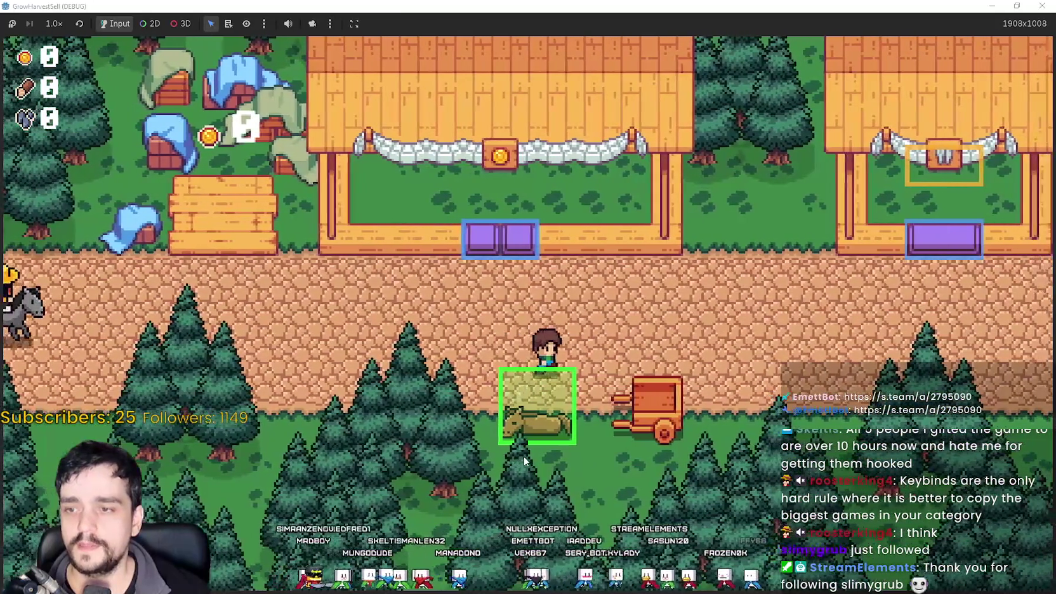
{"action": "key", "text": "Left"}
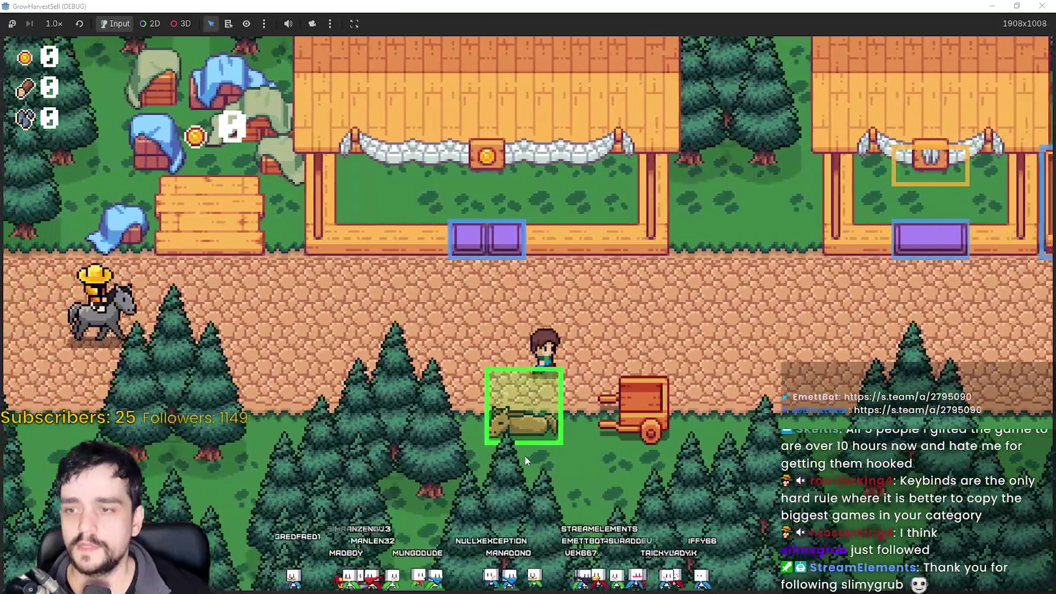
{"action": "key", "text": "Right"}
{"action": "key", "text": "Left"}
{"action": "key", "text": "Up"}
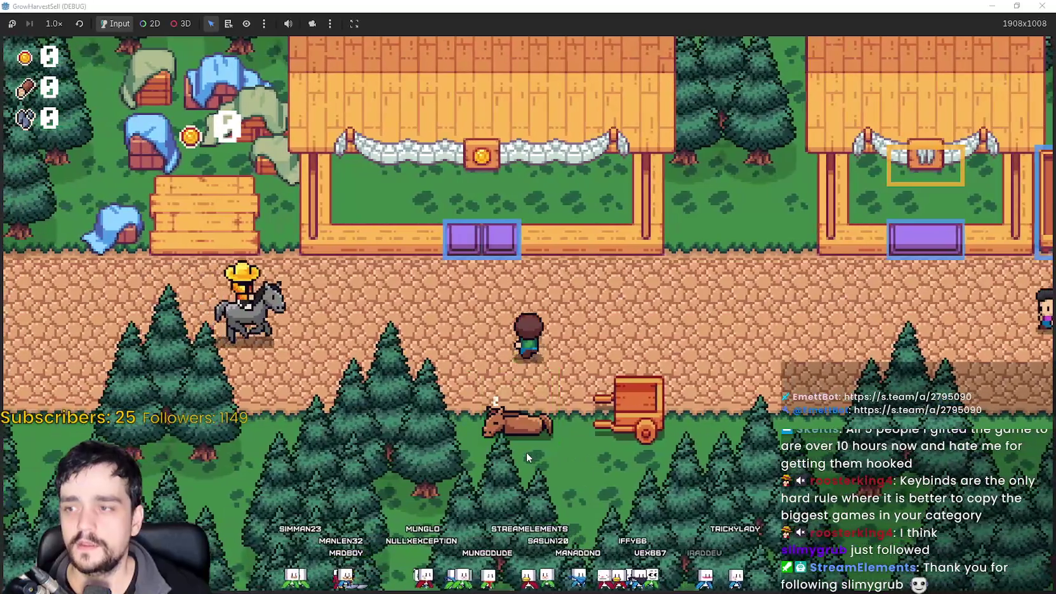
{"action": "key", "text": "Up"}
{"action": "key", "text": "Left"}
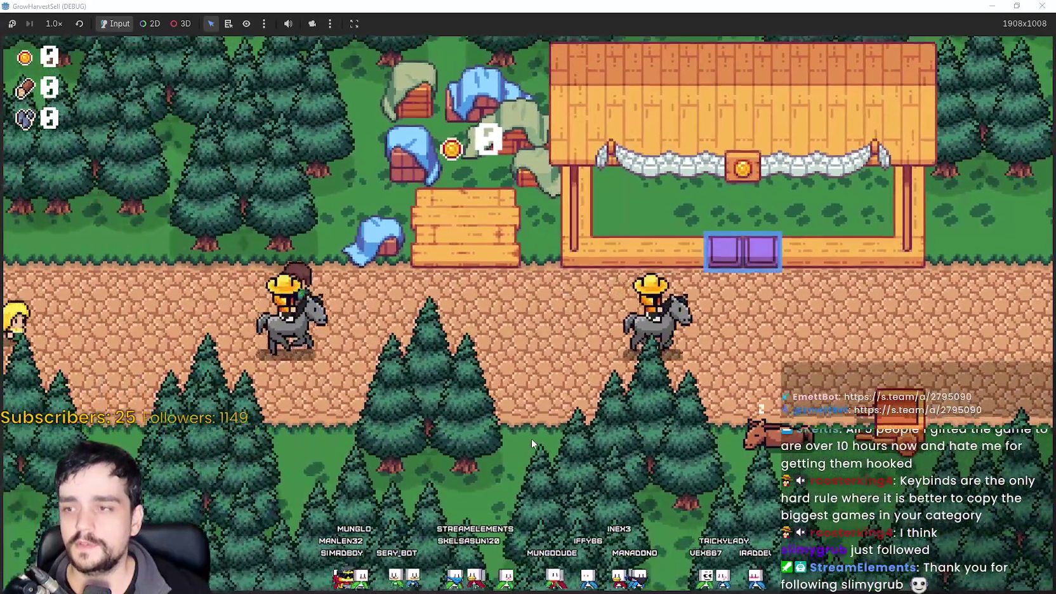
{"action": "key", "text": "Down"}
{"action": "key", "text": "Up"}
{"action": "key", "text": "Left"}
Walk right down the market street toward the last stall, then back left toward the first stall
{"action": "key", "text": "Right"}
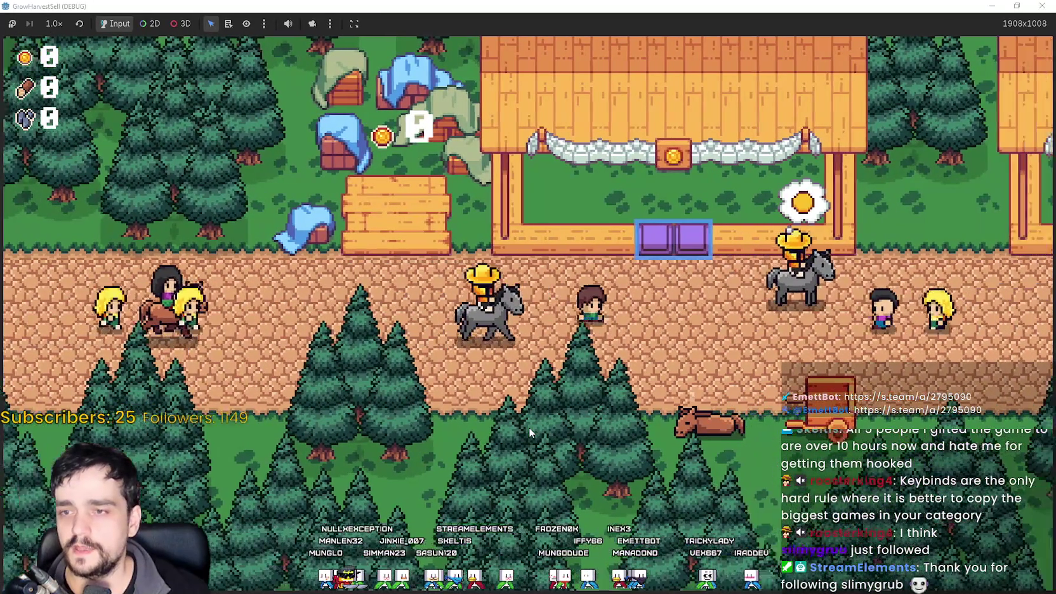
{"action": "key", "text": "Right"}
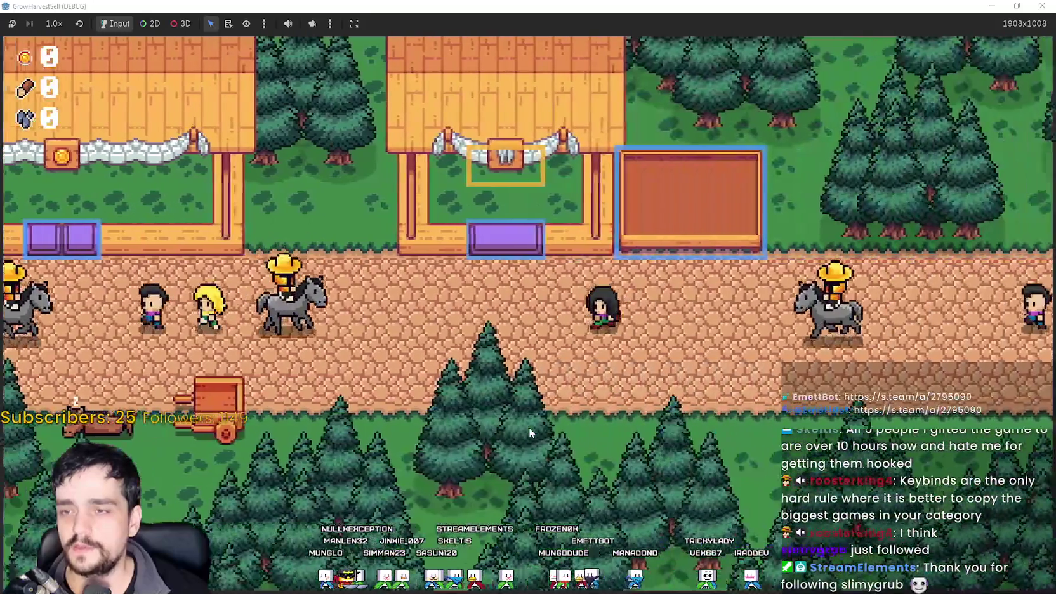
{"action": "key", "text": "Right"}
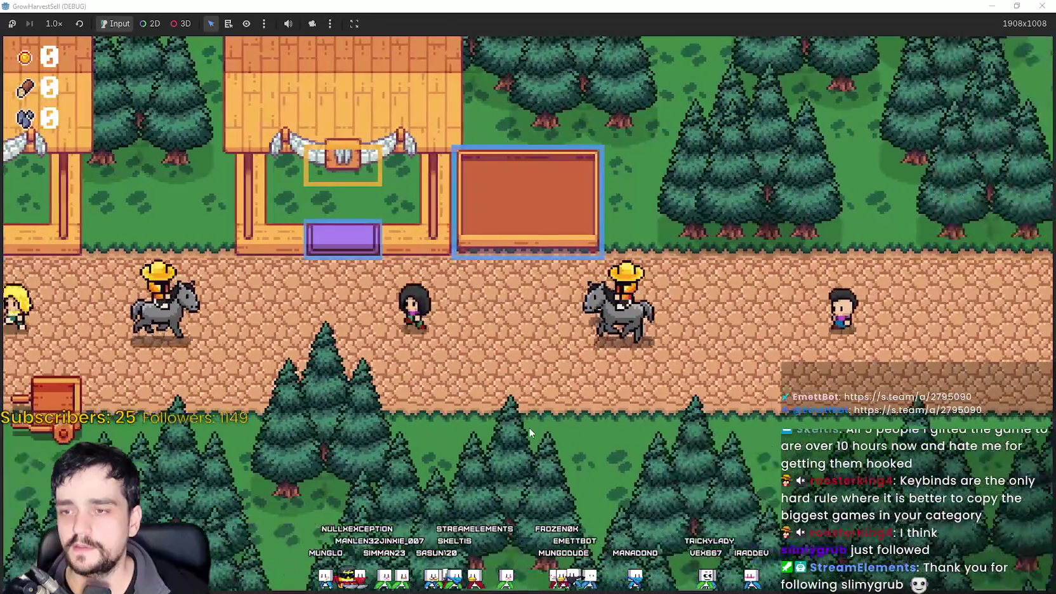
{"action": "key", "text": "Left"}
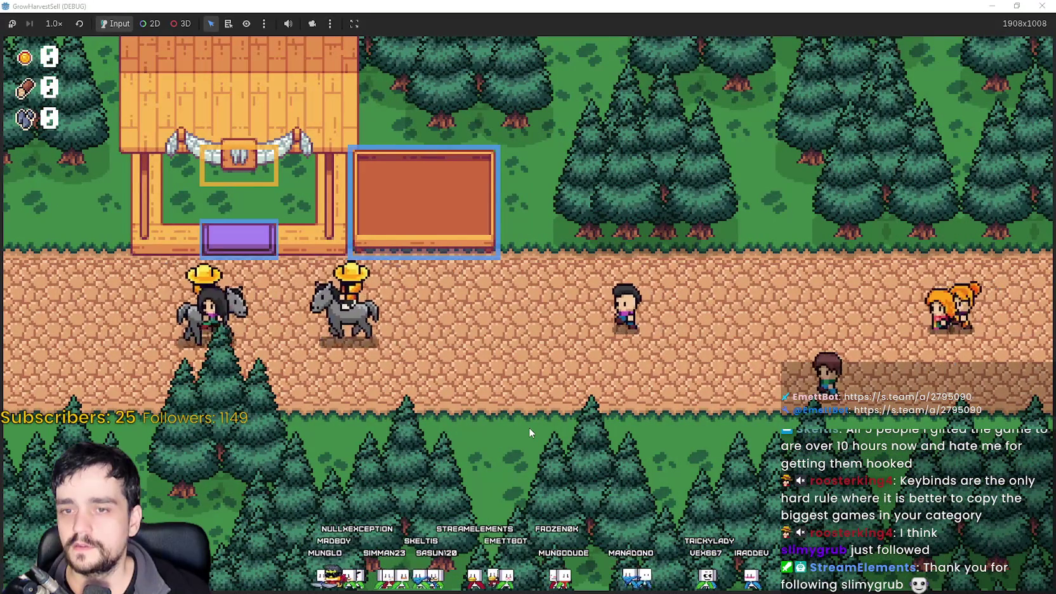
{"action": "key", "text": "Left"}
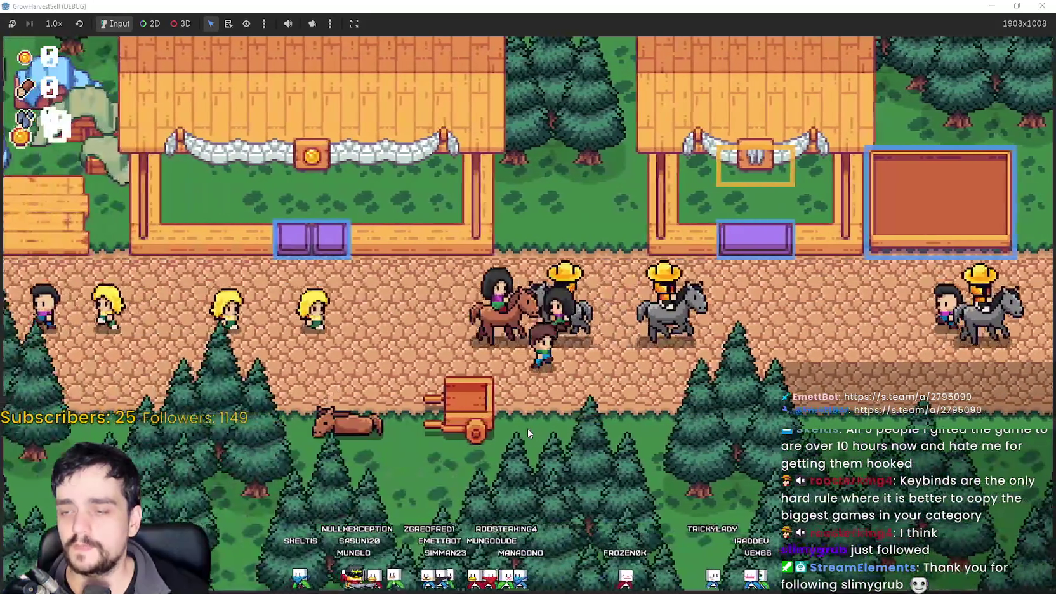
{"action": "key", "text": "Left"}
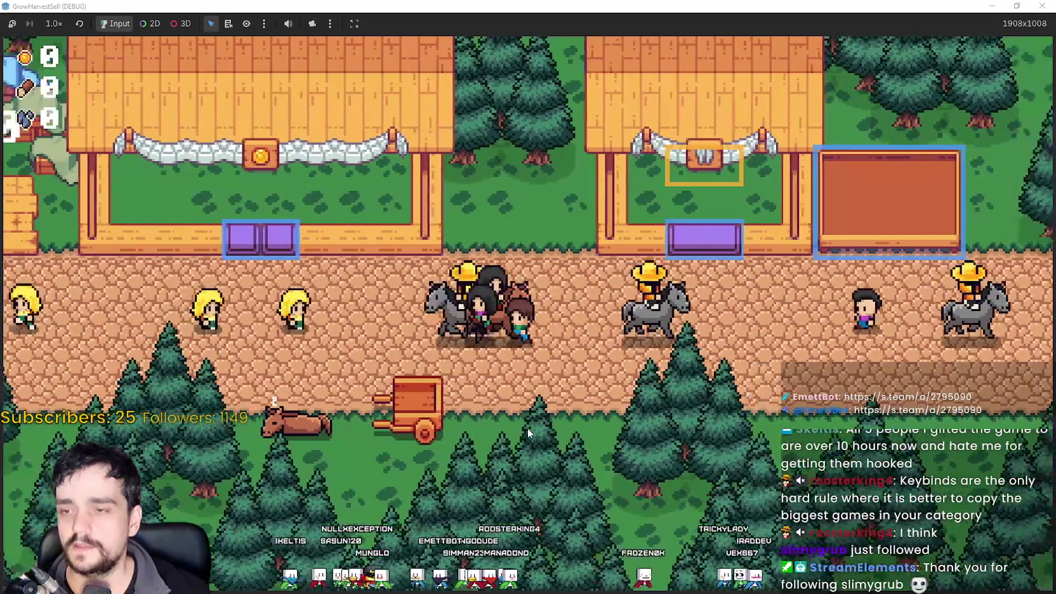